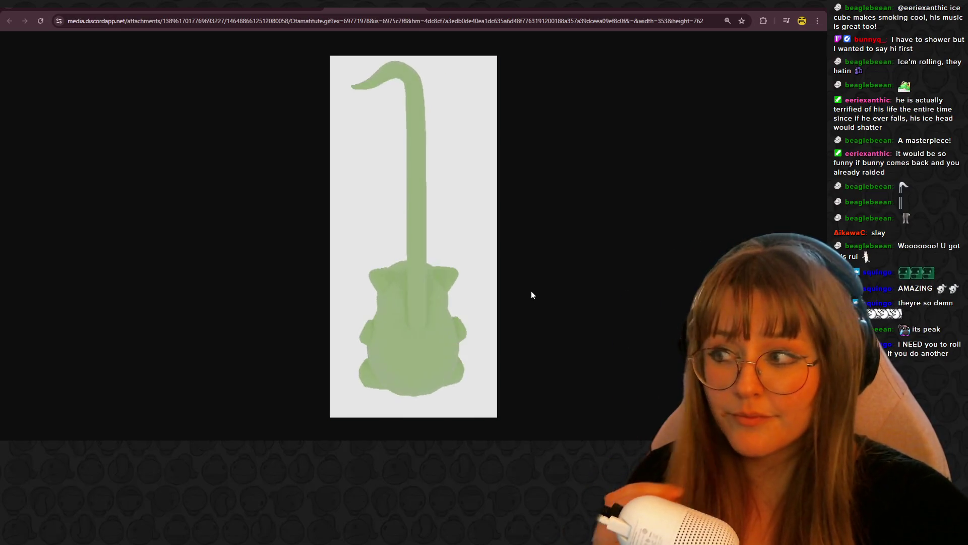
Switch to the wheelofnames.com tab in Chrome
{"action": "left_click", "coordinate": [91, 9]}
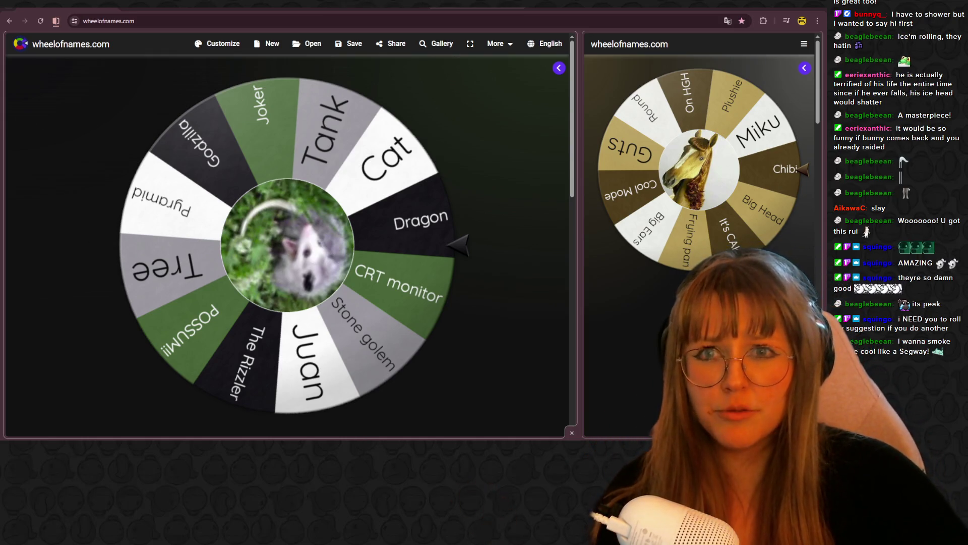
Show the segway model render, then the green lizard model render
{"action": "left_click", "coordinate": [476, 6]}
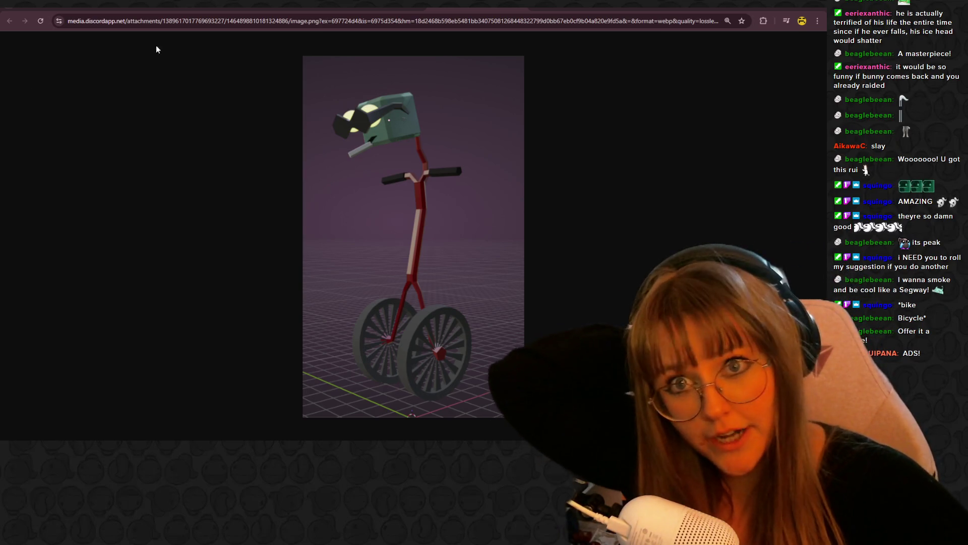
{"action": "left_click", "coordinate": [580, 5]}
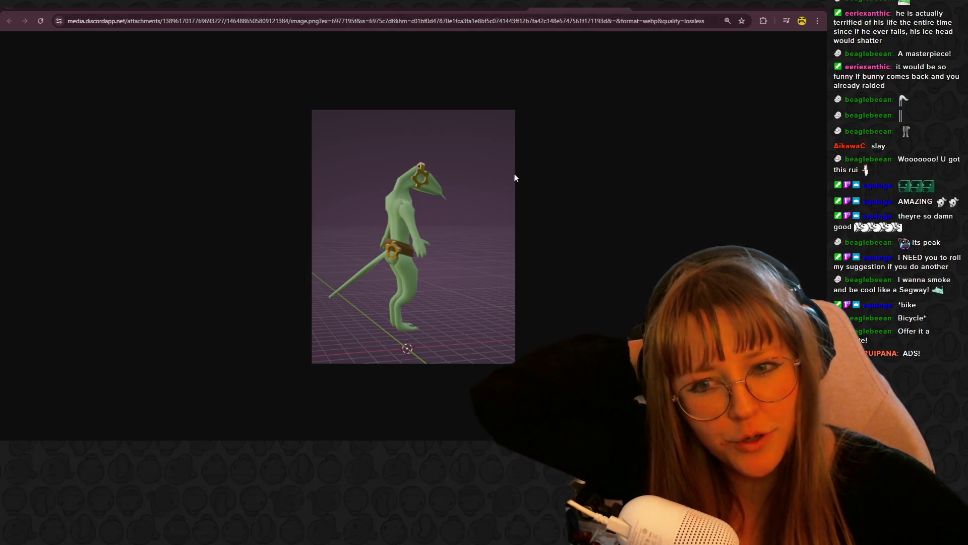
Return to the segway render, close it to reach Wheel of Names, and widen the SUBJECT wheel
{"action": "left_click", "coordinate": [469, 5]}
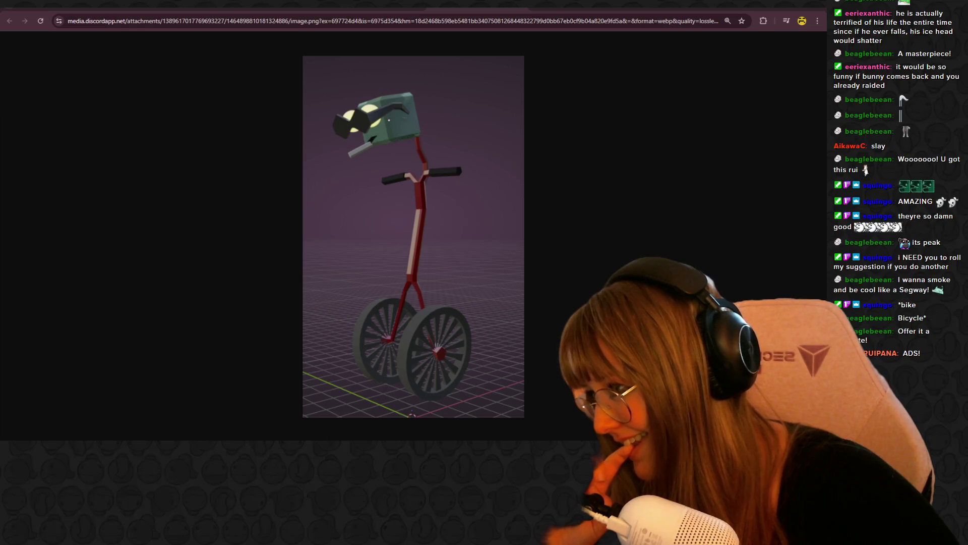
{"action": "key", "text": "ctrl+w"}
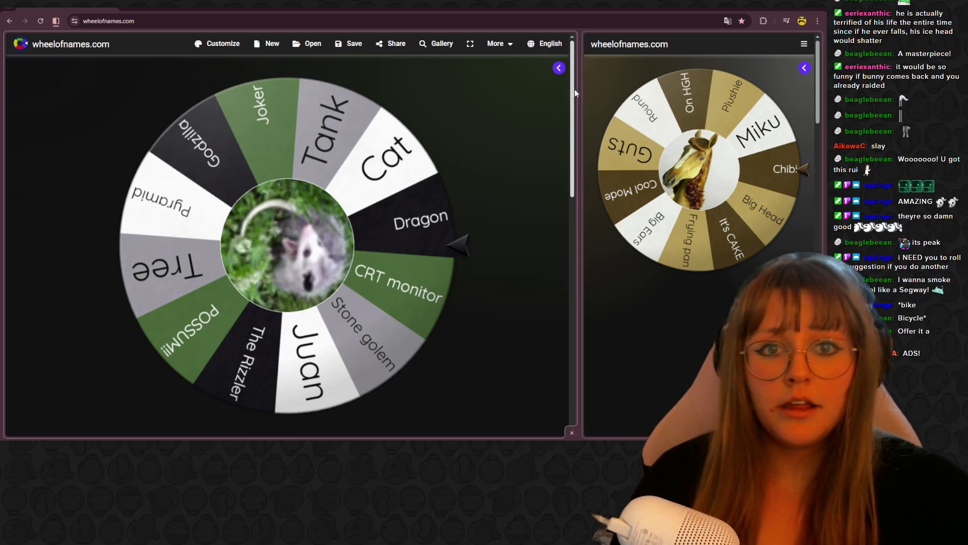
{"action": "left_click_drag", "start_coordinate": [575, 92], "coordinate": [685, 89]}
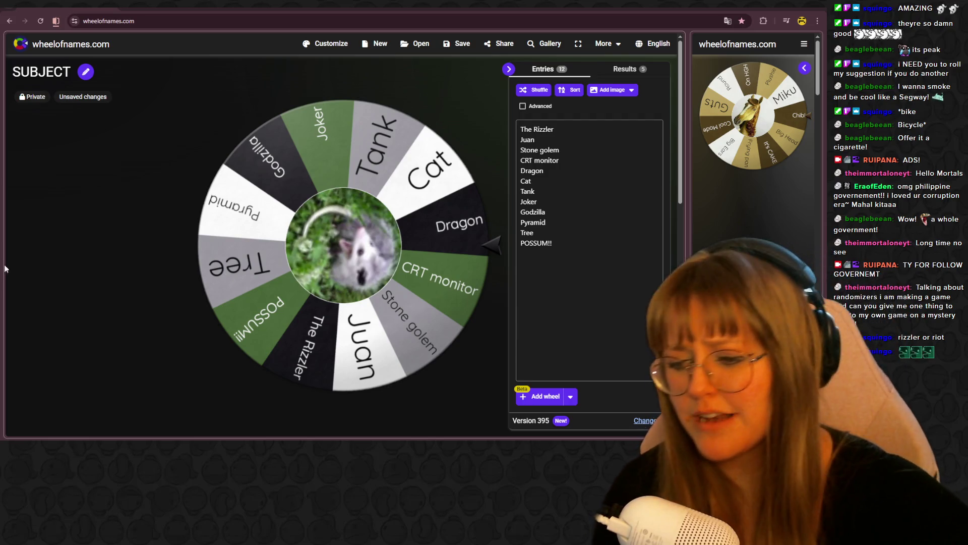
{"action": "mouse_move", "coordinate": [165, 418]}
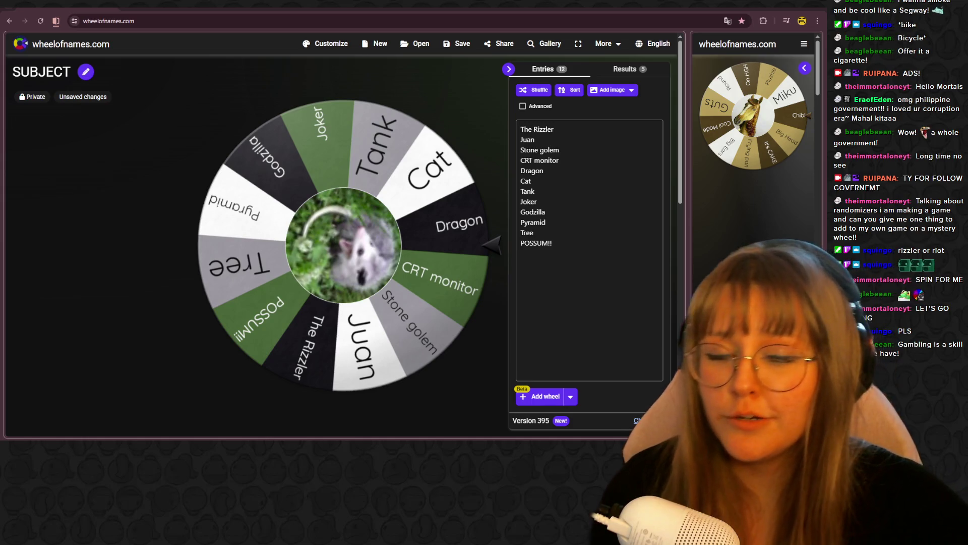
{"action": "left_click", "coordinate": [509, 68]}
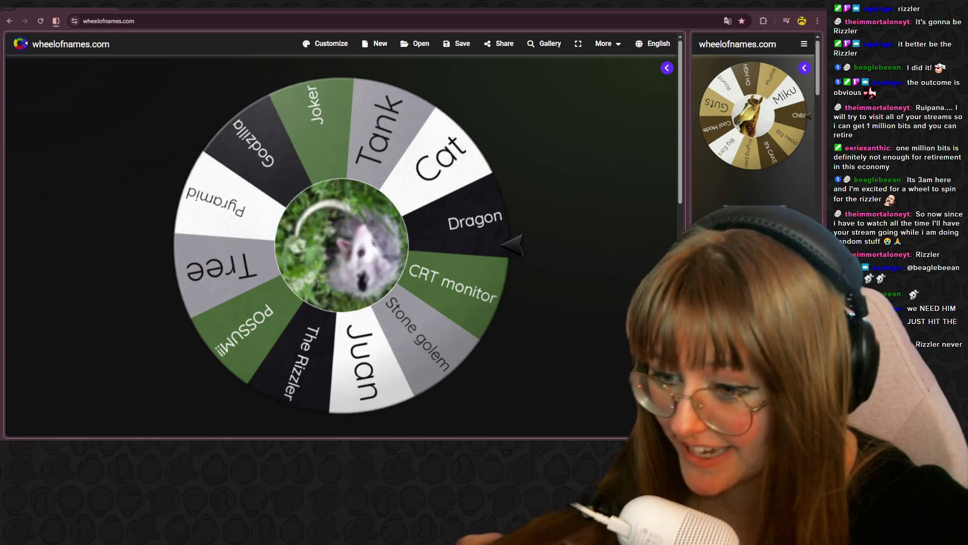
{"action": "mouse_move", "coordinate": [101, 409]}
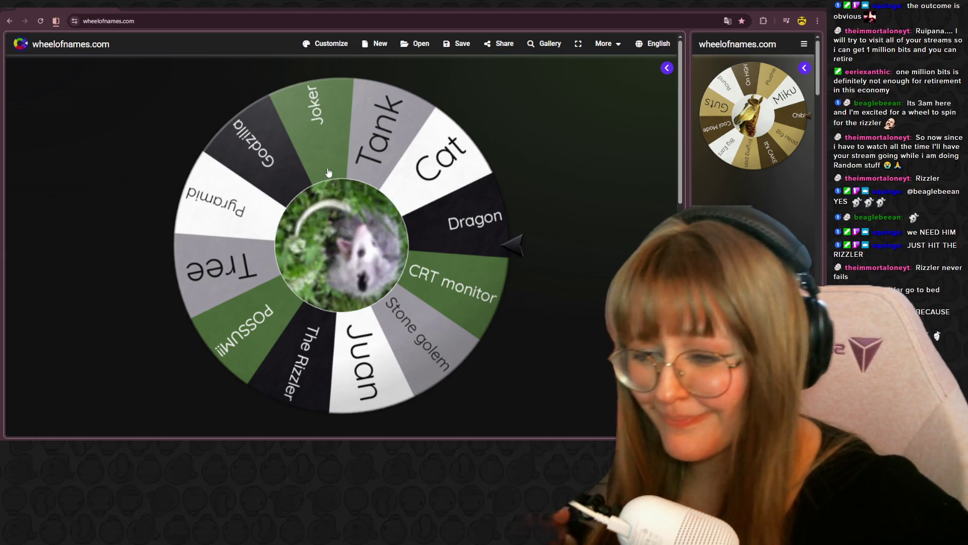
{"action": "left_click", "coordinate": [369, 268]}
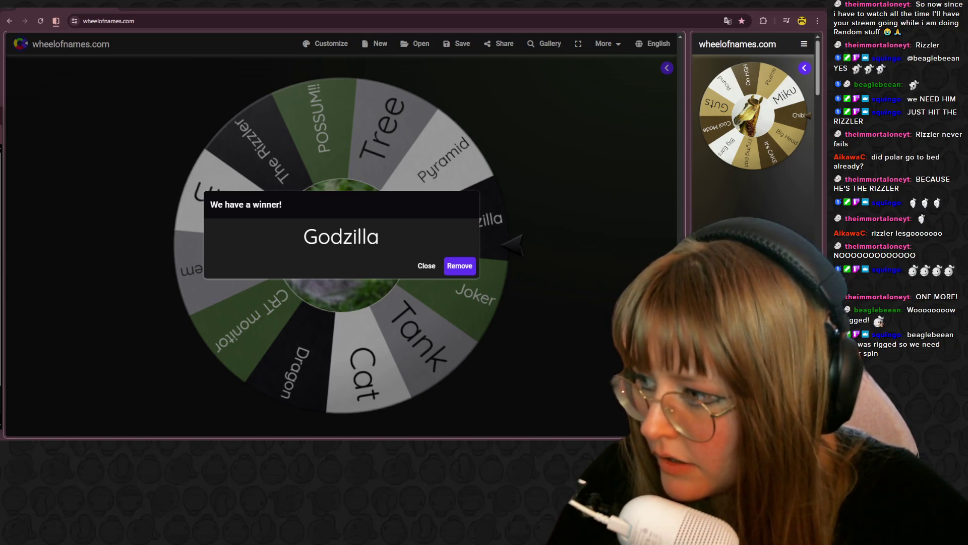
Move to the Twitch channel points dashboard, close the custom reward form, then show the lizard render
{"action": "key", "text": "ctrl+Tab"}
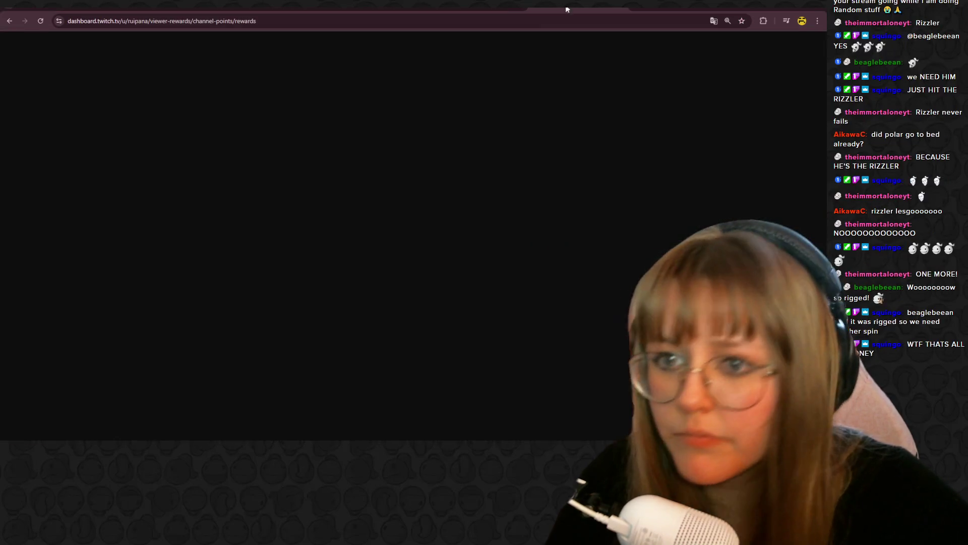
{"action": "scroll", "coordinate": [387, 173], "scroll_direction": "down", "scroll_amount": 3}
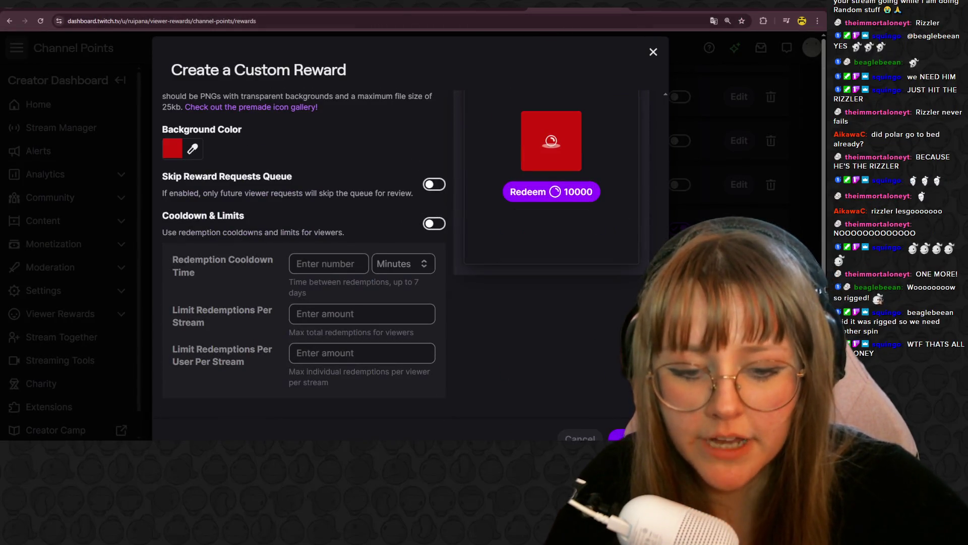
{"action": "left_click", "coordinate": [580, 437]}
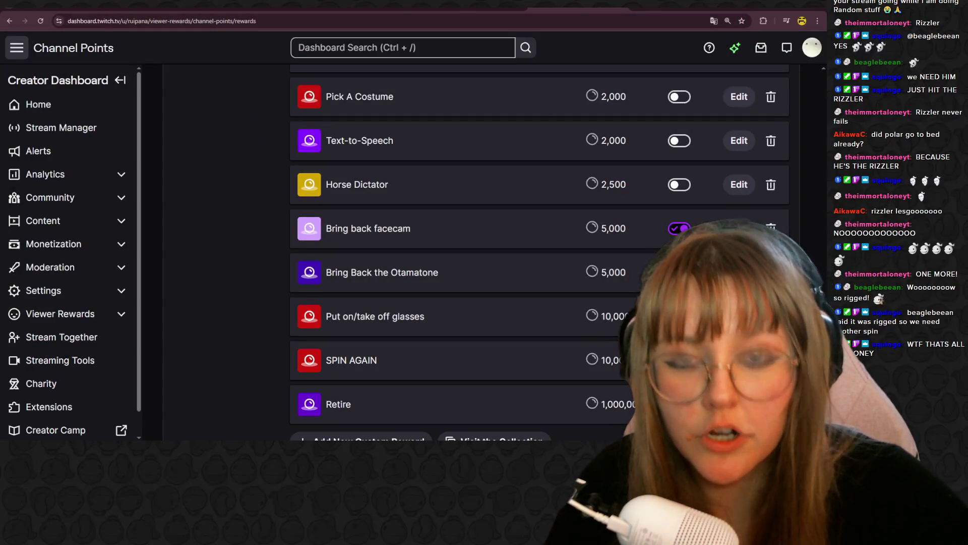
{"action": "left_click", "coordinate": [582, 9]}
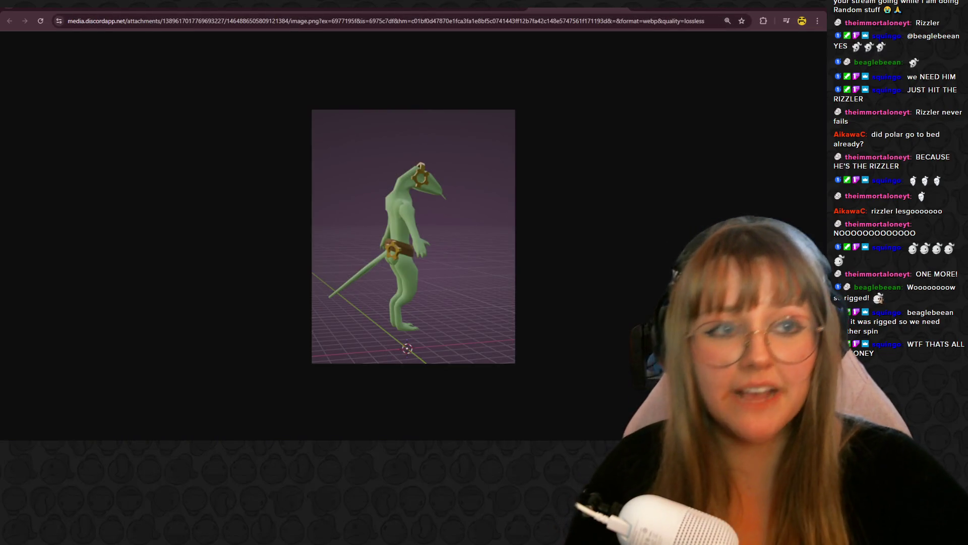
Bring the Chrome window back to the front and return to the Wheel of Names tab
{"action": "key", "text": "alt+Tab"}
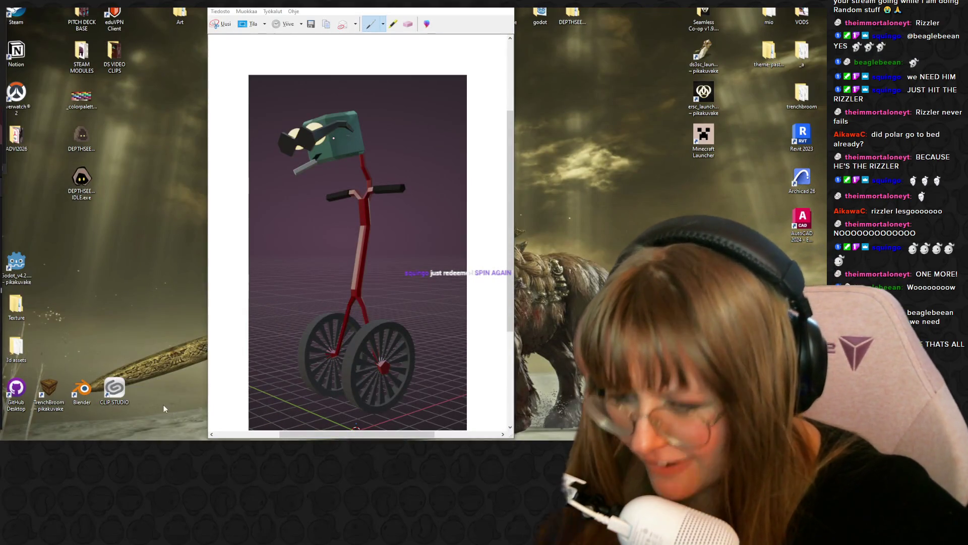
{"action": "mouse_move", "coordinate": [198, 439]}
{"action": "left_click", "coordinate": [152, 411]}
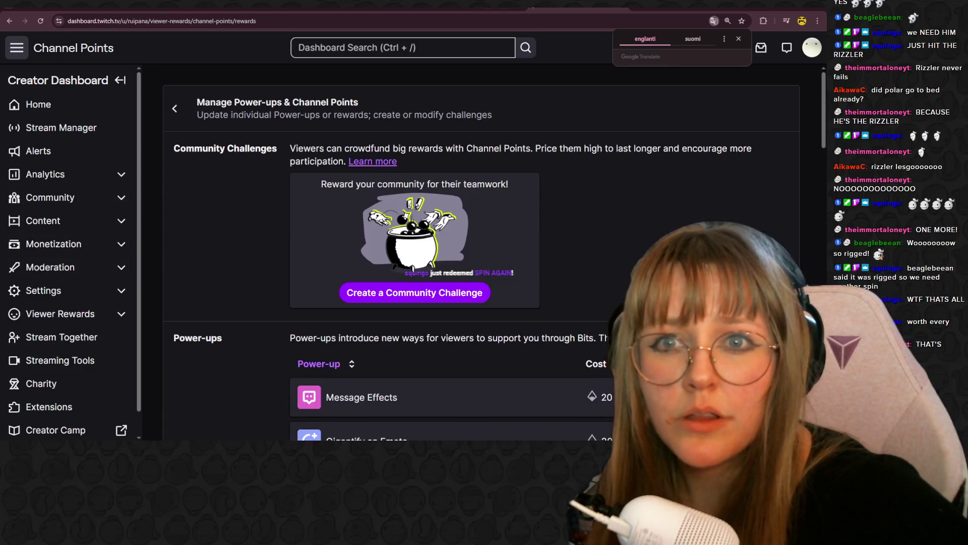
{"action": "left_click", "coordinate": [70, 9]}
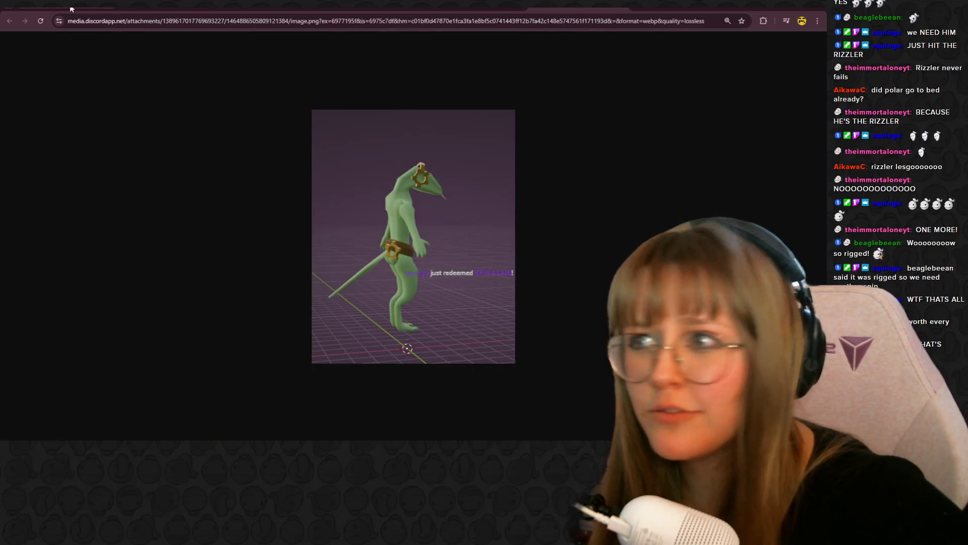
{"action": "left_click", "coordinate": [71, 9]}
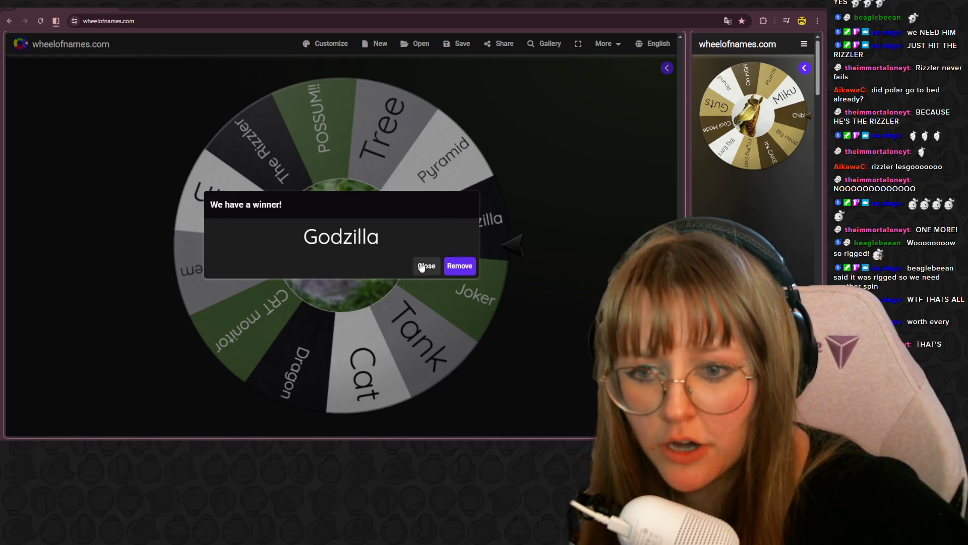
Close the Godzilla winner dialog and spin the SUBJECT wheel again
{"action": "left_click", "coordinate": [421, 266]}
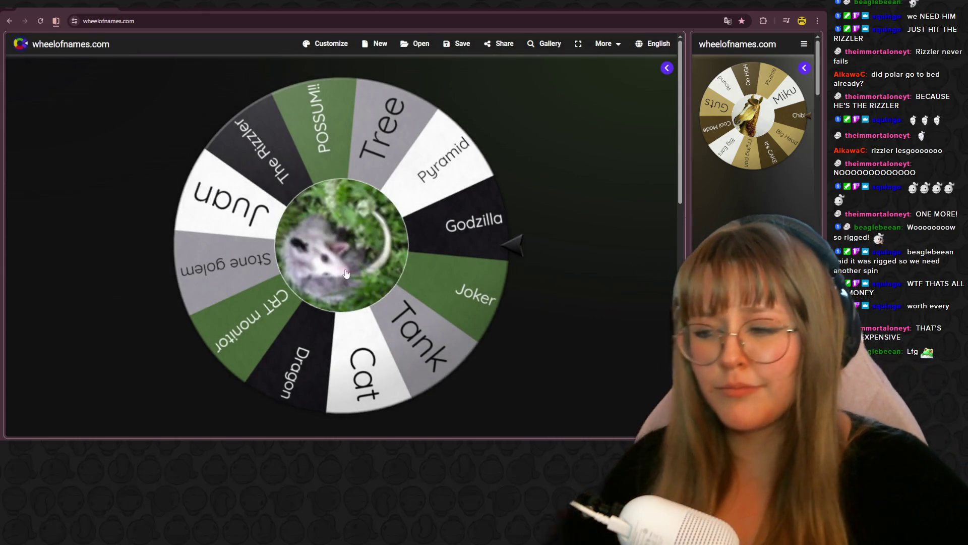
{"action": "left_click", "coordinate": [373, 263]}
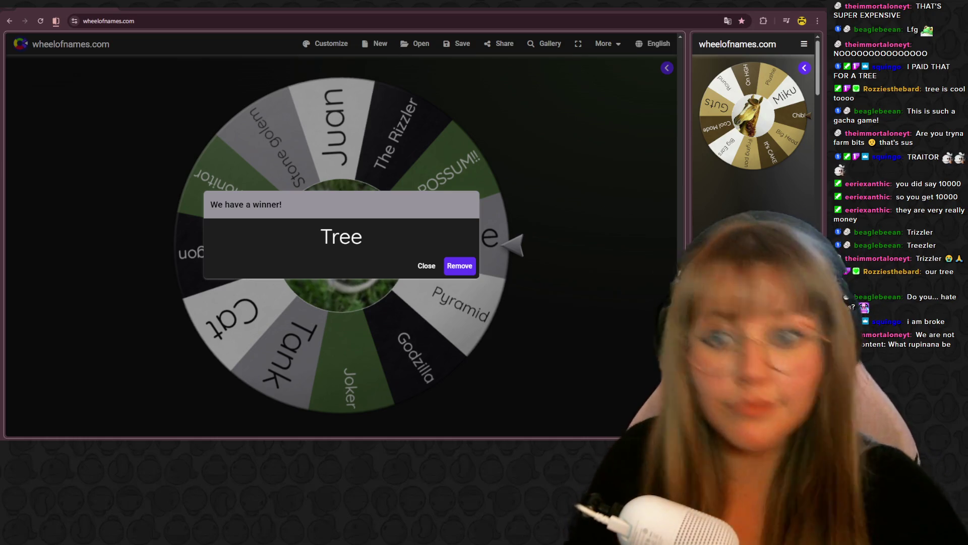
{"action": "key", "text": "XF86AudioPlay"}
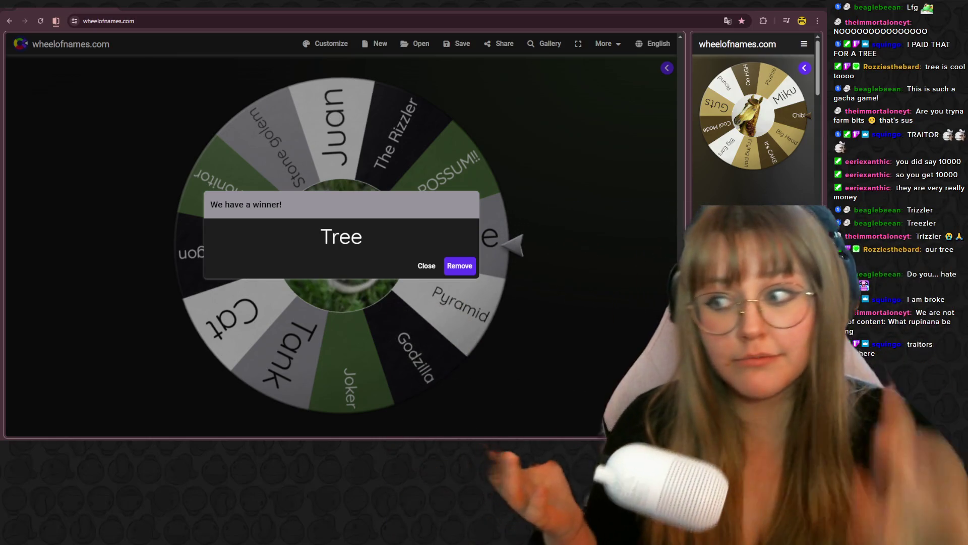
{"action": "key", "text": "XF86AudioLowerVolume"}
{"action": "key", "text": "XF86AudioLowerVolume"}
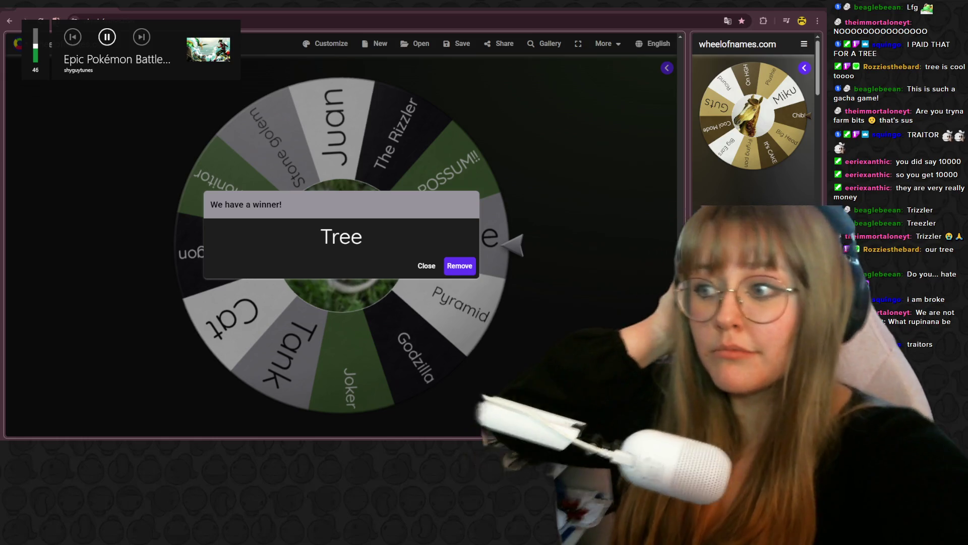
{"action": "key", "text": "XF86AudioLowerVolume"}
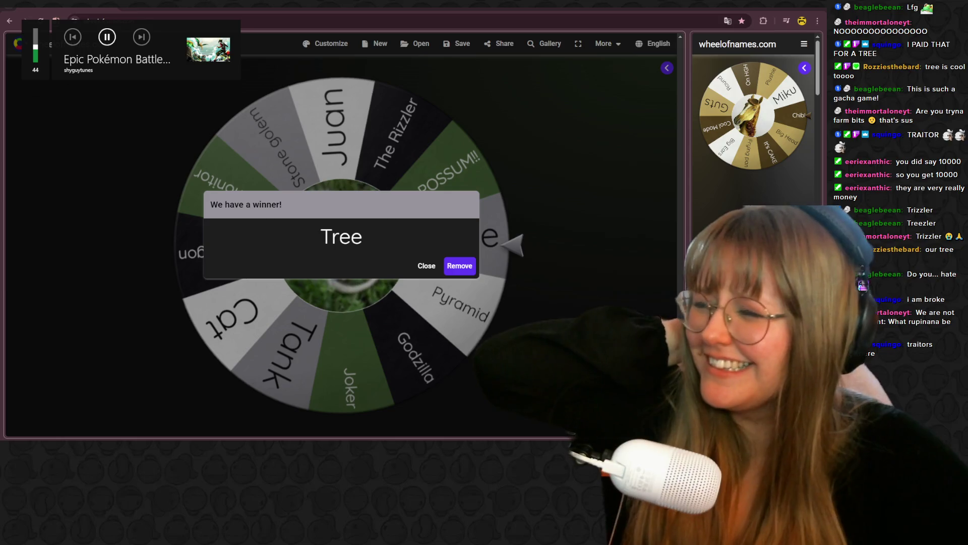
{"action": "key", "text": "XF86AudioLowerVolume"}
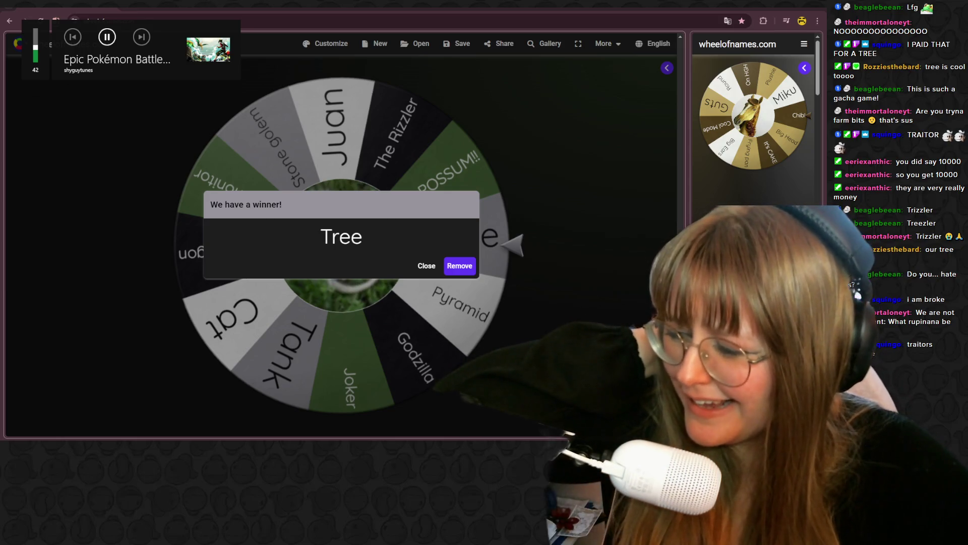
{"action": "key", "text": "XF86AudioLowerVolume"}
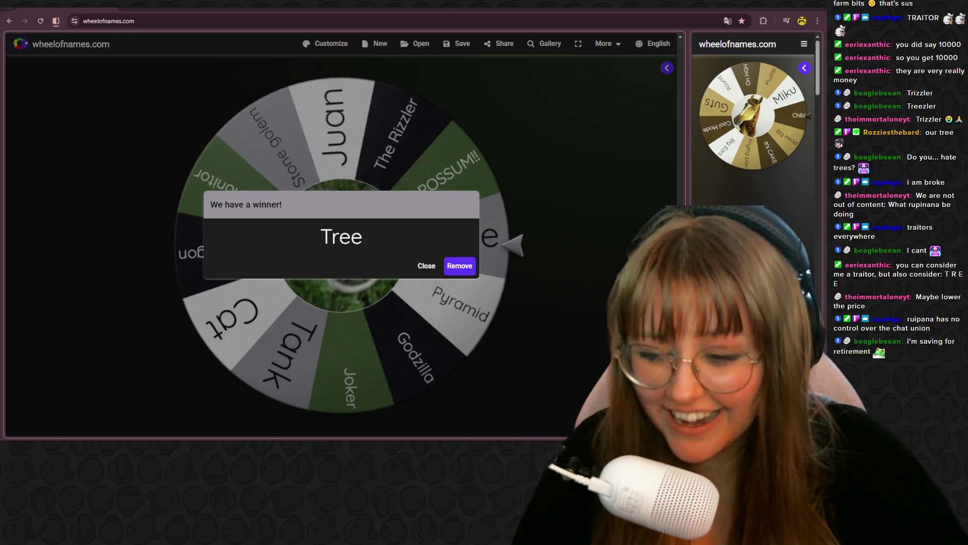
{"action": "mouse_move", "coordinate": [198, 438]}
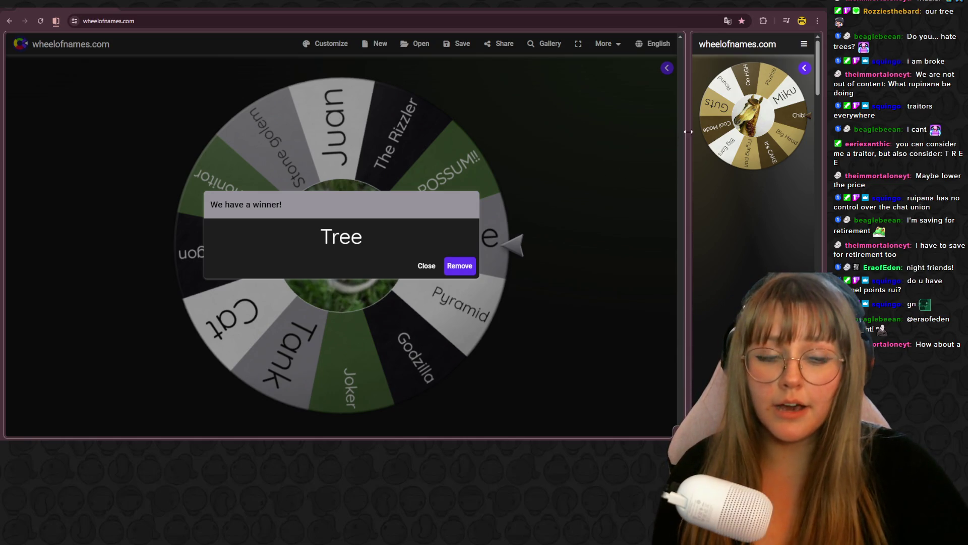
Enlarge the second wheel, spin it to land on Guts, dismiss the result, and open a new tab
{"action": "left_click_drag", "start_coordinate": [689, 123], "coordinate": [159, 135]}
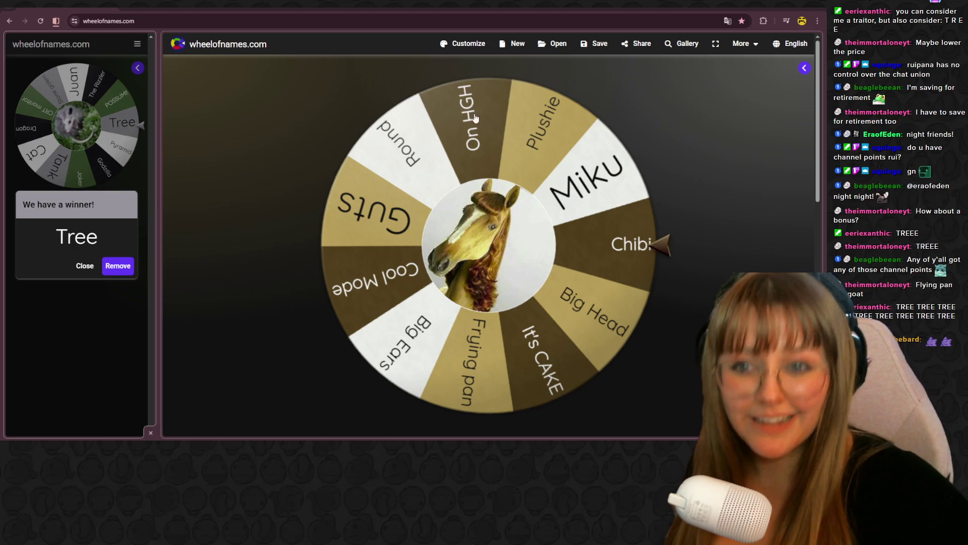
{"action": "left_click", "coordinate": [510, 183]}
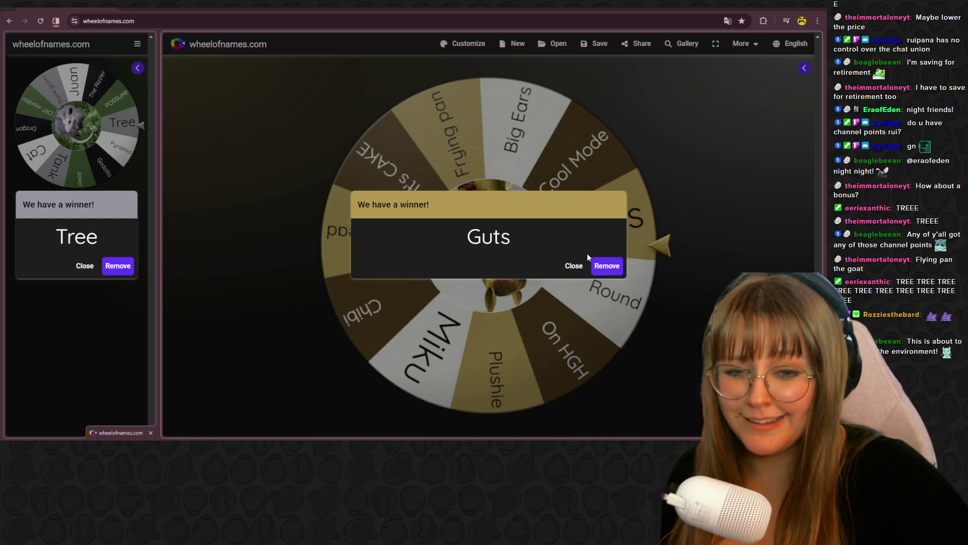
{"action": "left_click", "coordinate": [574, 265]}
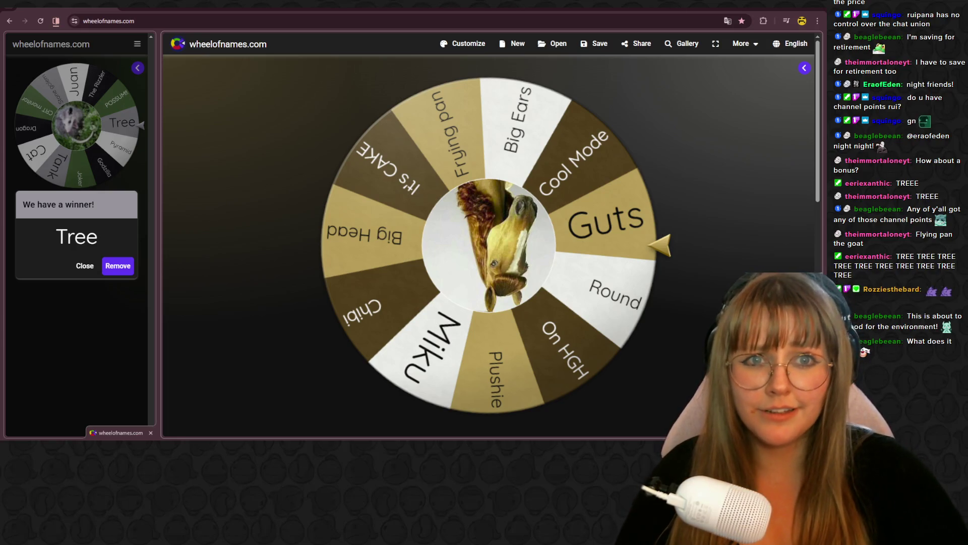
{"action": "key", "text": "ctrl+t"}
Search Google for 'gut' and show the image results
{"action": "type", "text": "gut"}
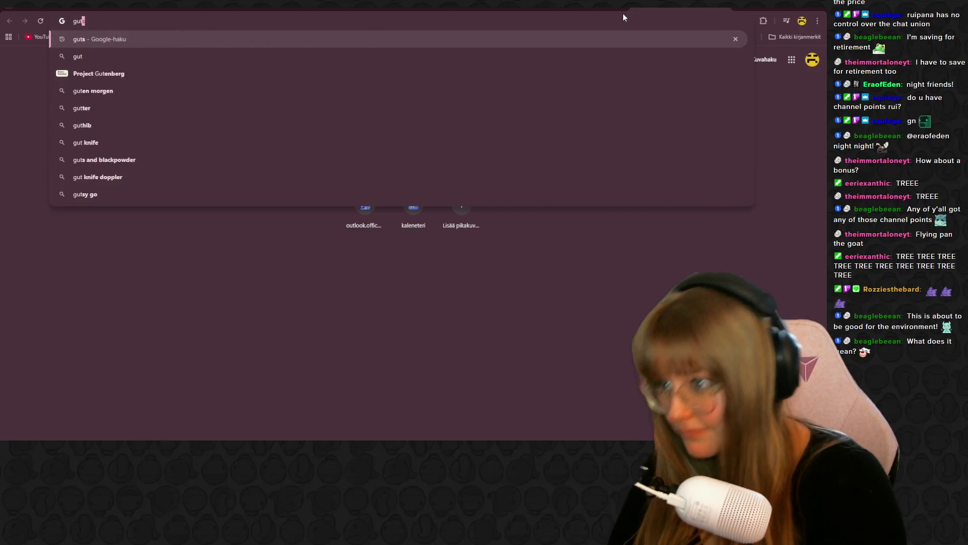
{"action": "key", "text": "Return"}
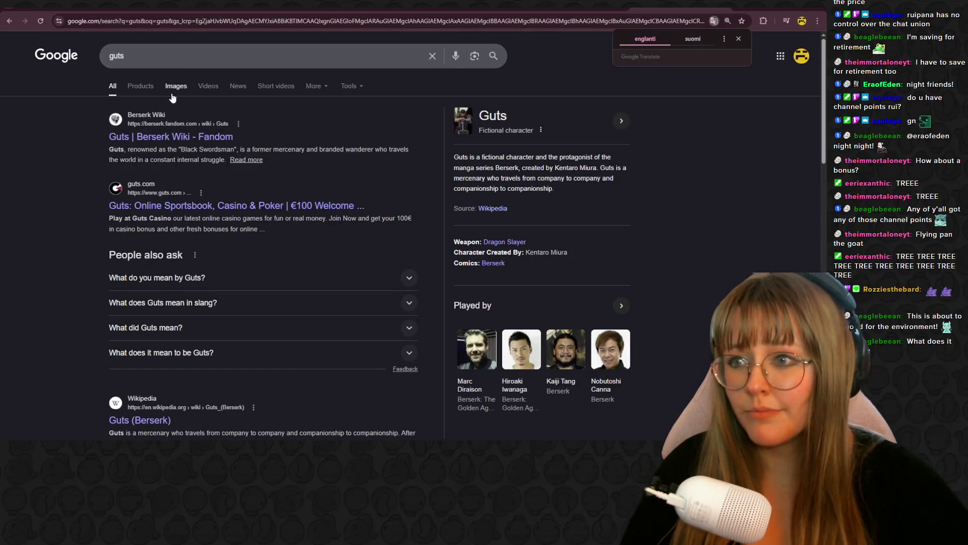
{"action": "left_click", "coordinate": [172, 95]}
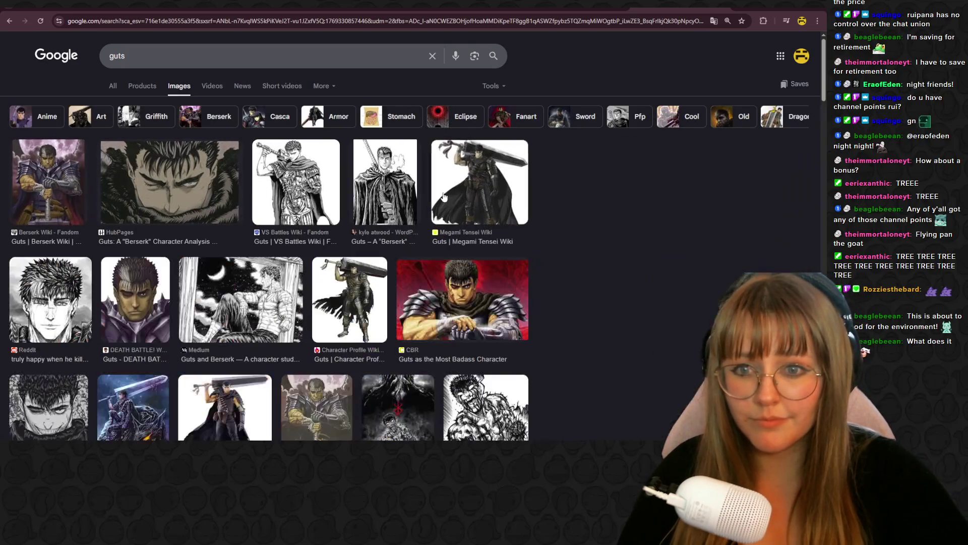
Preview the Megami Tensei Wiki picture of Guts, then go back to Wheel of Names
{"action": "left_click", "coordinate": [444, 198]}
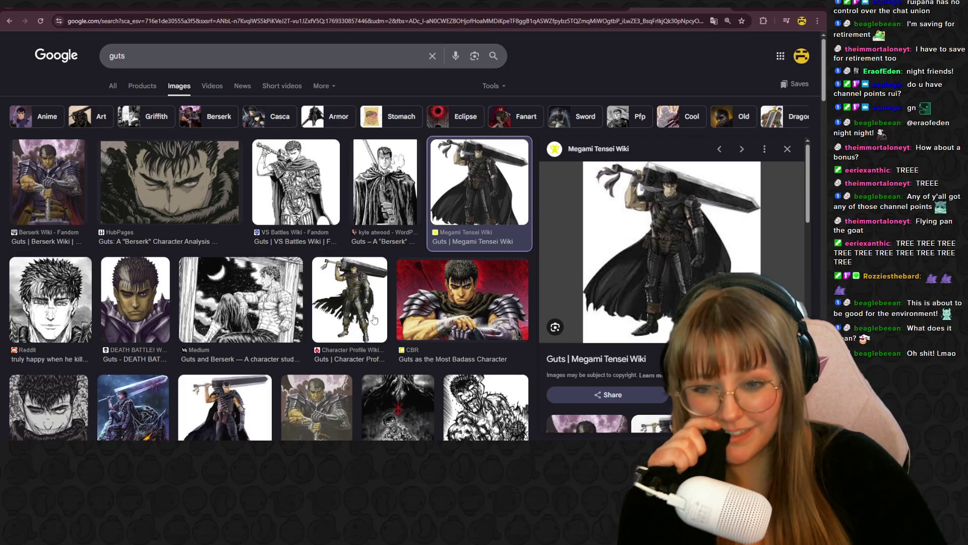
{"action": "scroll", "coordinate": [374, 319], "scroll_direction": "down", "scroll_amount": 1}
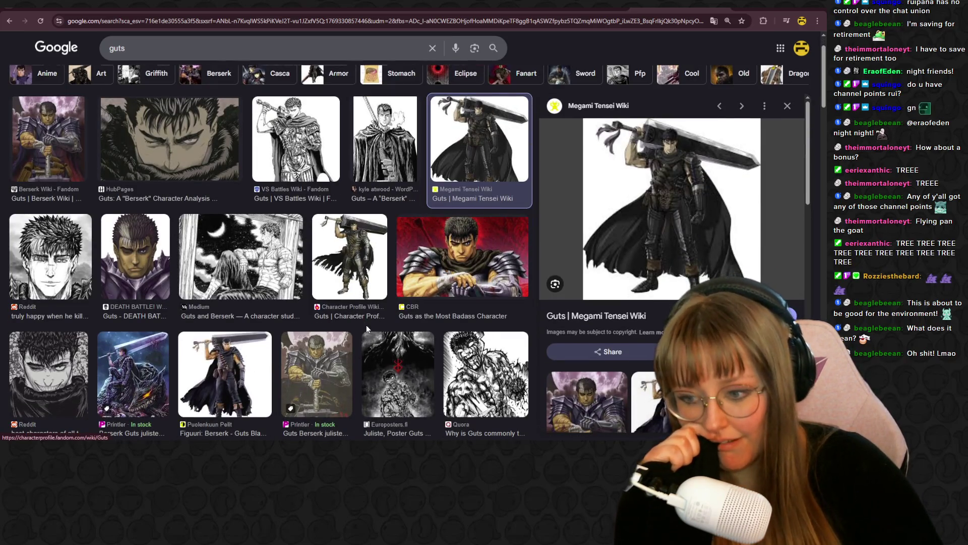
{"action": "scroll", "coordinate": [367, 328], "scroll_direction": "down", "scroll_amount": 1}
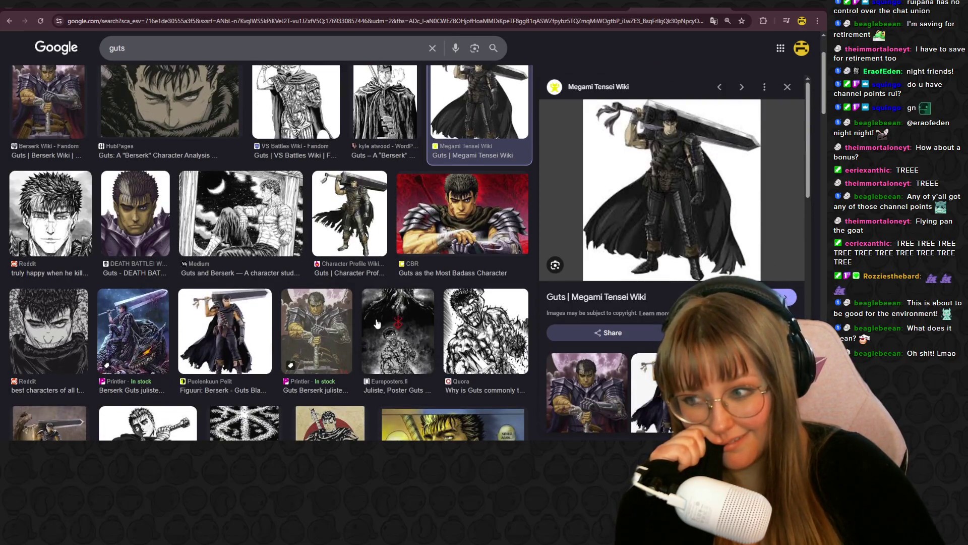
{"action": "scroll", "coordinate": [348, 343], "scroll_direction": "up", "scroll_amount": 2}
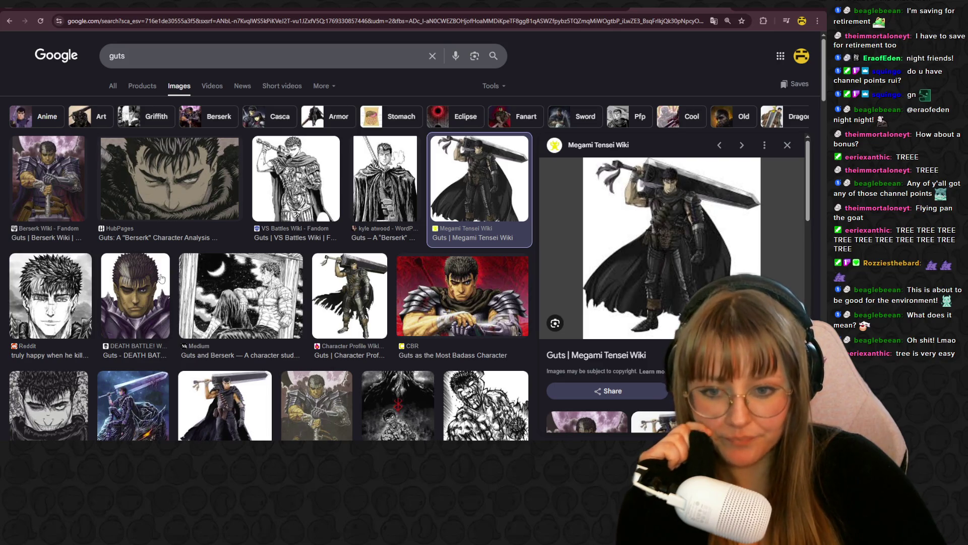
{"action": "scroll", "coordinate": [162, 278], "scroll_direction": "down", "scroll_amount": 2}
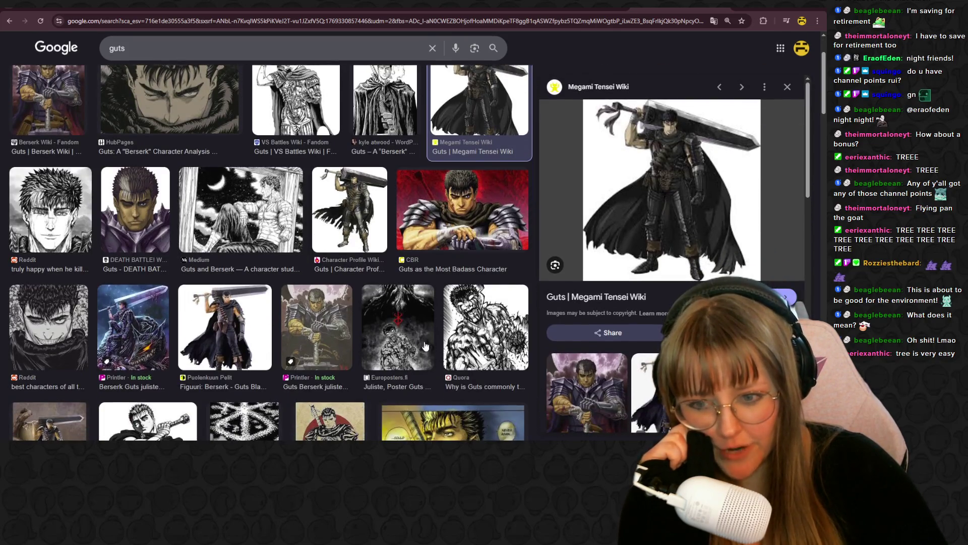
{"action": "scroll", "coordinate": [377, 386], "scroll_direction": "up", "scroll_amount": 2}
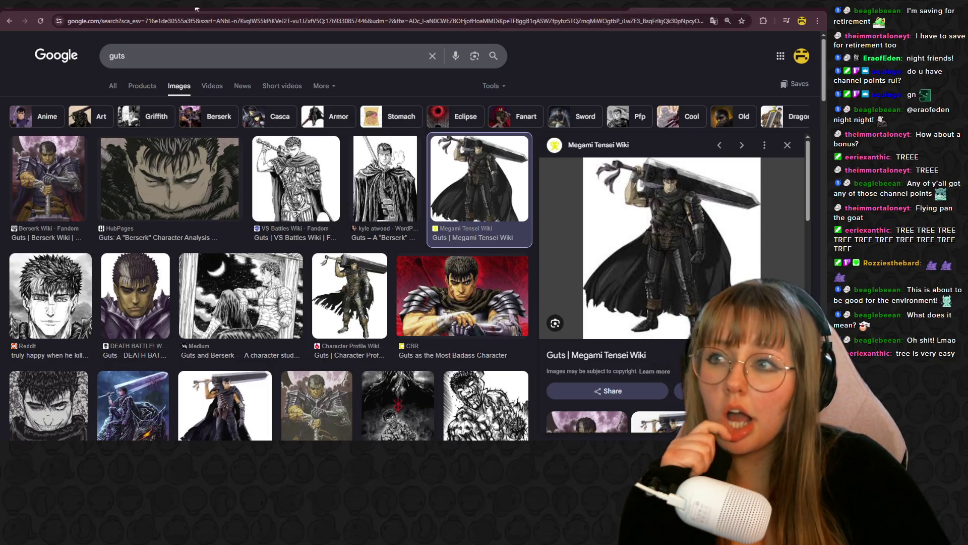
{"action": "left_click", "coordinate": [81, 12]}
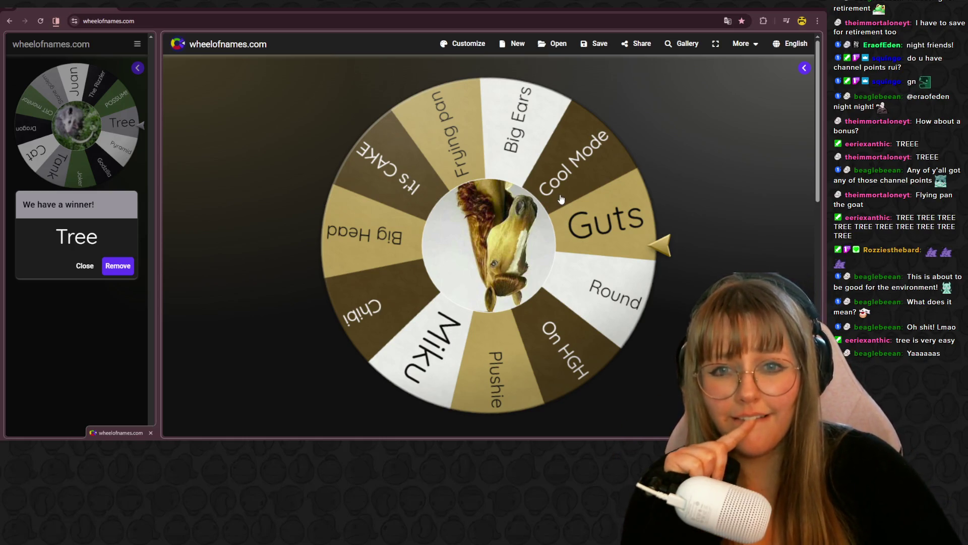
Spin the second wheel onto Round, dismiss the Round and Tree winners, and switch to the Griffin GIF
{"action": "left_click", "coordinate": [580, 227]}
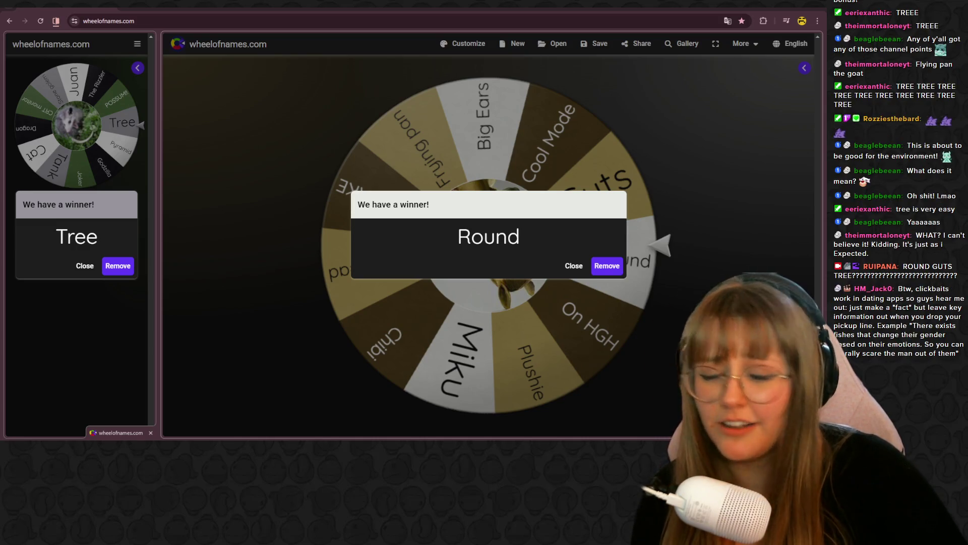
{"action": "left_click", "coordinate": [318, 209]}
{"action": "left_click_drag", "start_coordinate": [158, 219], "coordinate": [368, 235]}
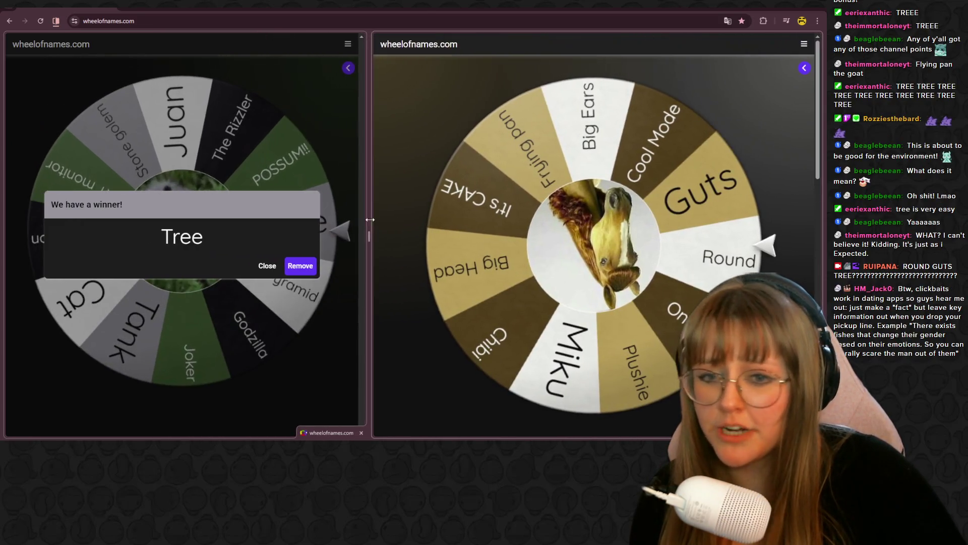
{"action": "left_click", "coordinate": [285, 115]}
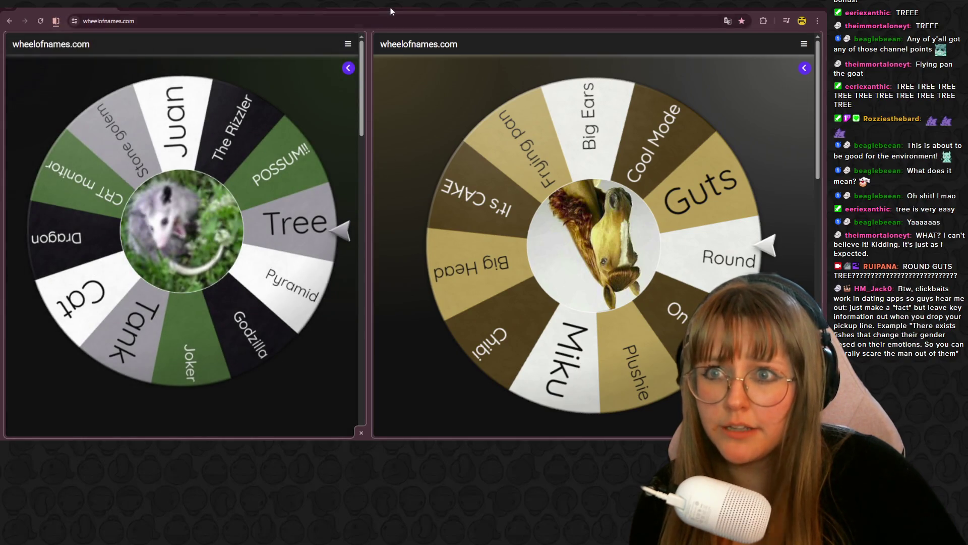
{"action": "left_click", "coordinate": [391, 11]}
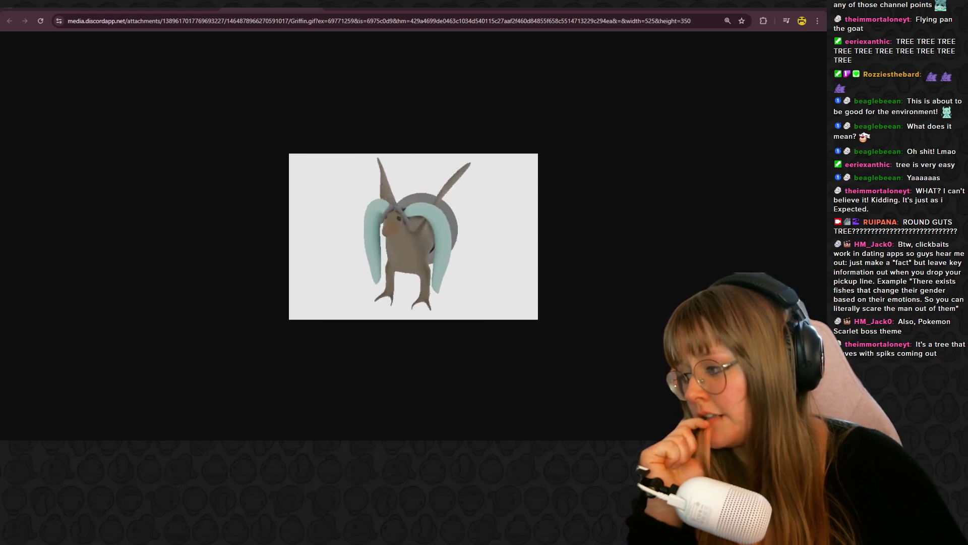
Show the desktop behind the browser window
{"action": "key", "text": "super+d"}
{"action": "key", "text": "super+d"}
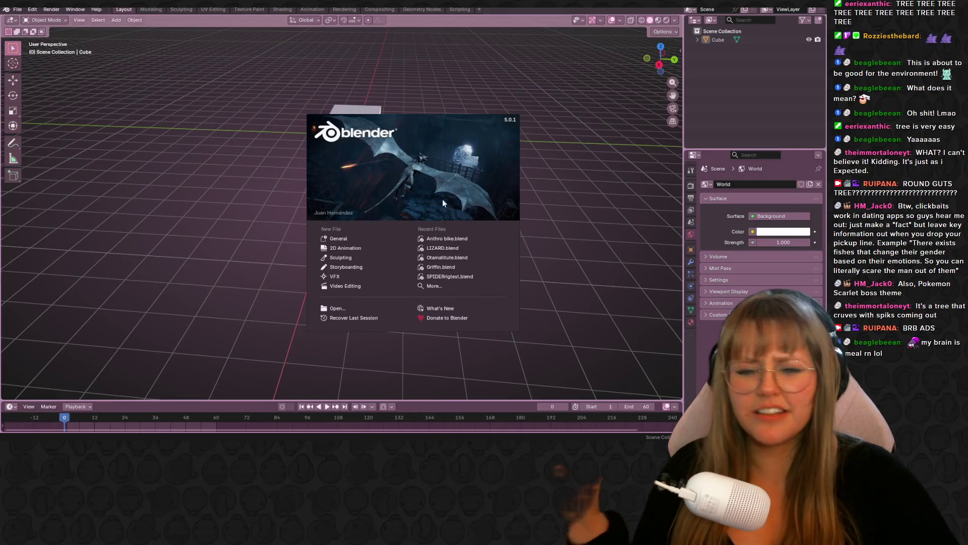
Dismiss the Blender startup splash to reveal the default scene with its cube
{"action": "left_click", "coordinate": [356, 234]}
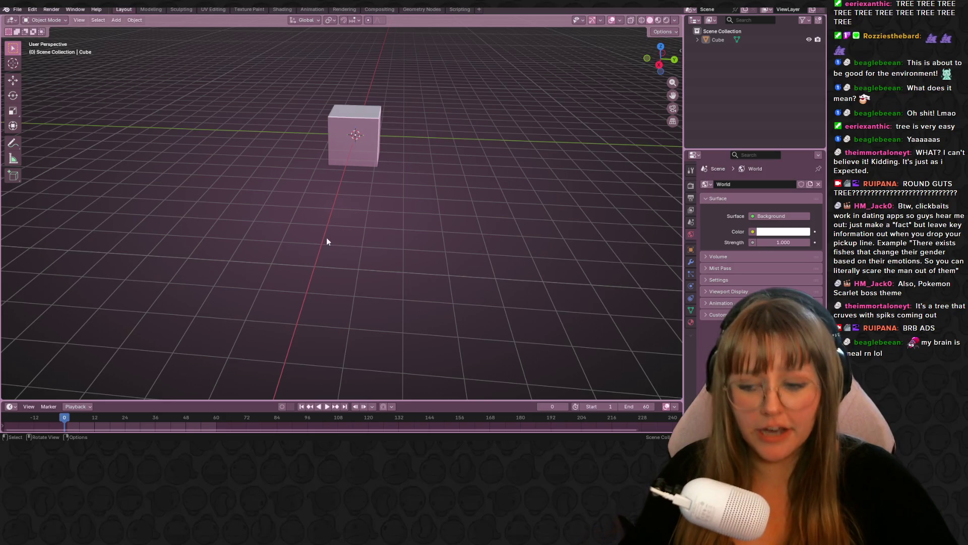
{"action": "mouse_move", "coordinate": [155, 404]}
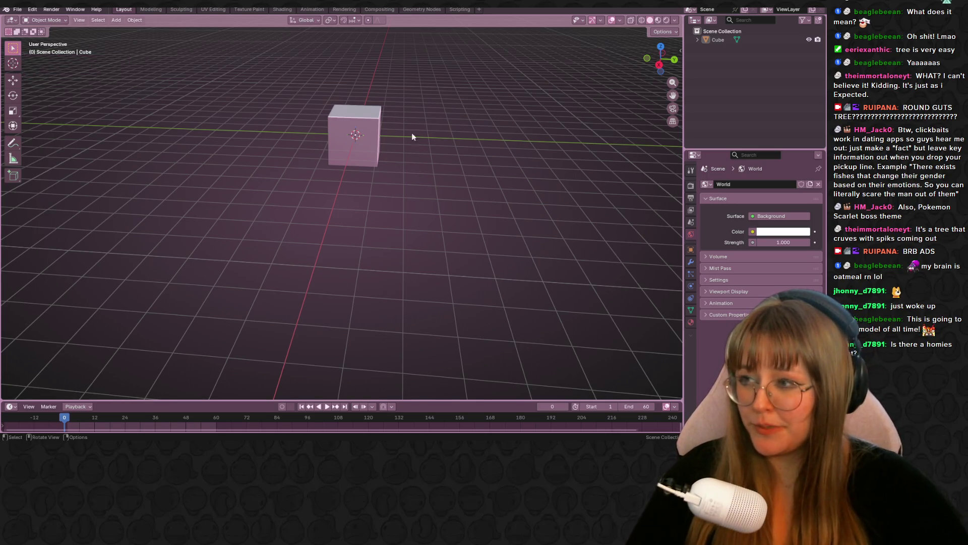
Pan the viewport around the default cube
{"action": "middle_click_drag", "start_coordinate": [464, 132], "coordinate": [429, 214], "text": "shift"}
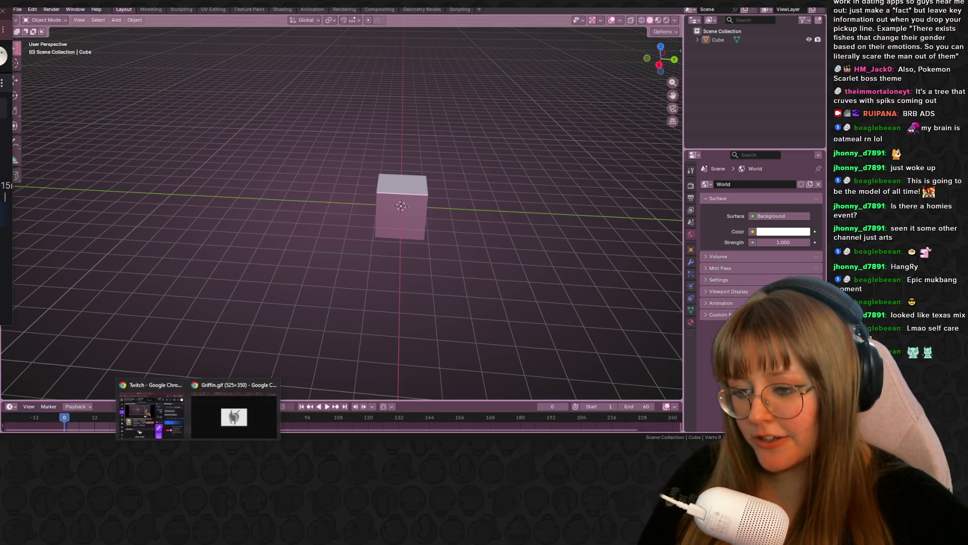
Switch to Right Orthographic view and delete the default cube
{"action": "left_click", "coordinate": [424, 200]}
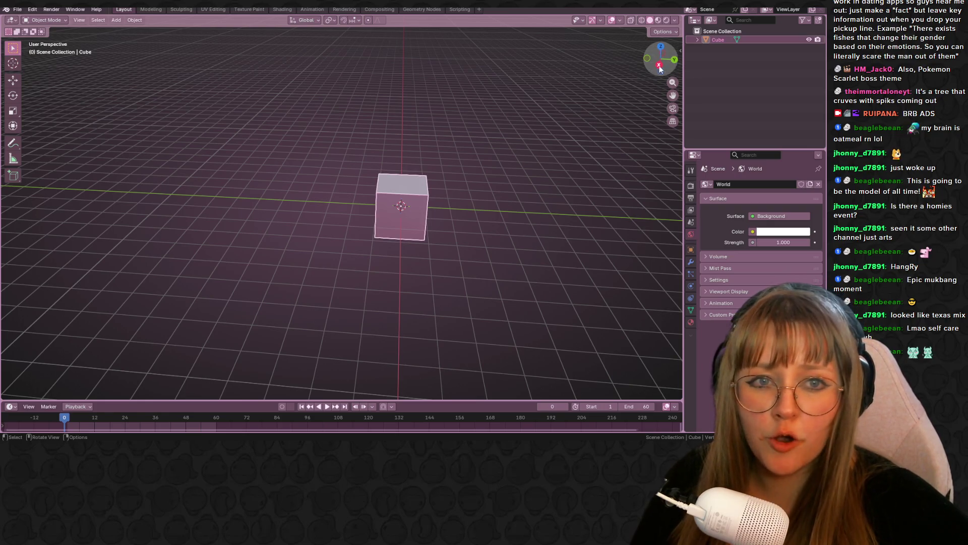
{"action": "left_click", "coordinate": [659, 66]}
{"action": "key", "text": "Delete"}
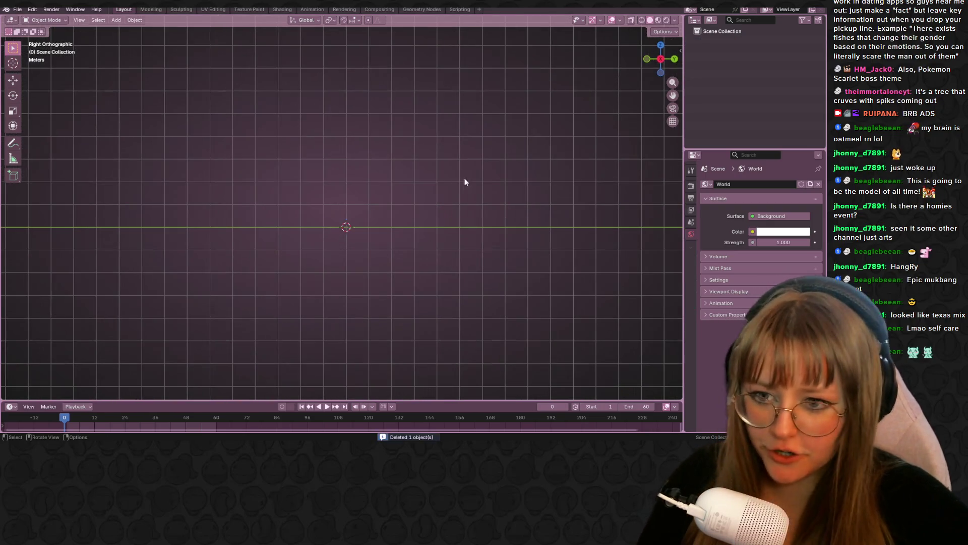
Frame the empty scene around the origin and bring up the Add object menu
{"action": "middle_click_drag", "start_coordinate": [462, 178], "coordinate": [488, 208], "text": "shift"}
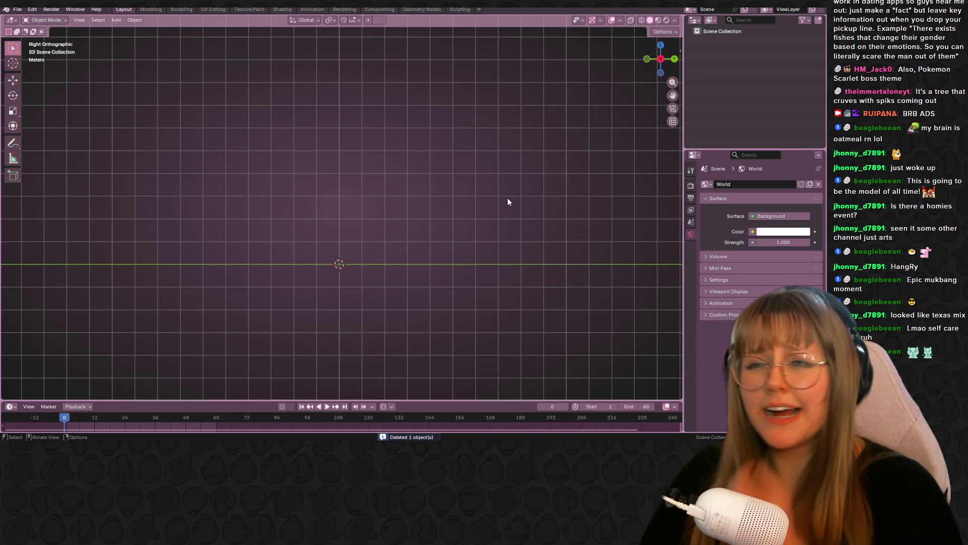
{"action": "scroll", "coordinate": [508, 202], "scroll_direction": "up", "scroll_amount": 2}
{"action": "middle_click_drag", "start_coordinate": [498, 220], "coordinate": [488, 205], "text": "shift"}
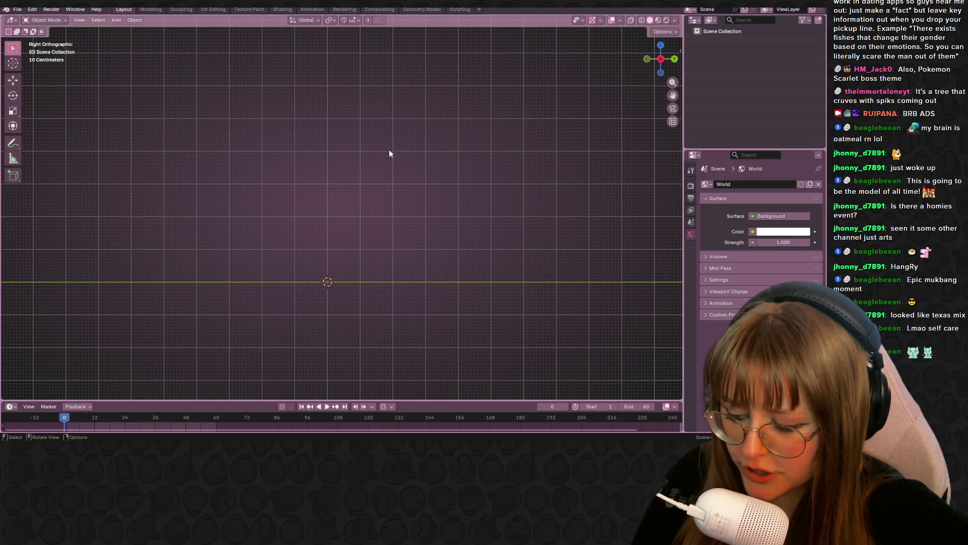
{"action": "key", "text": "shift+a"}
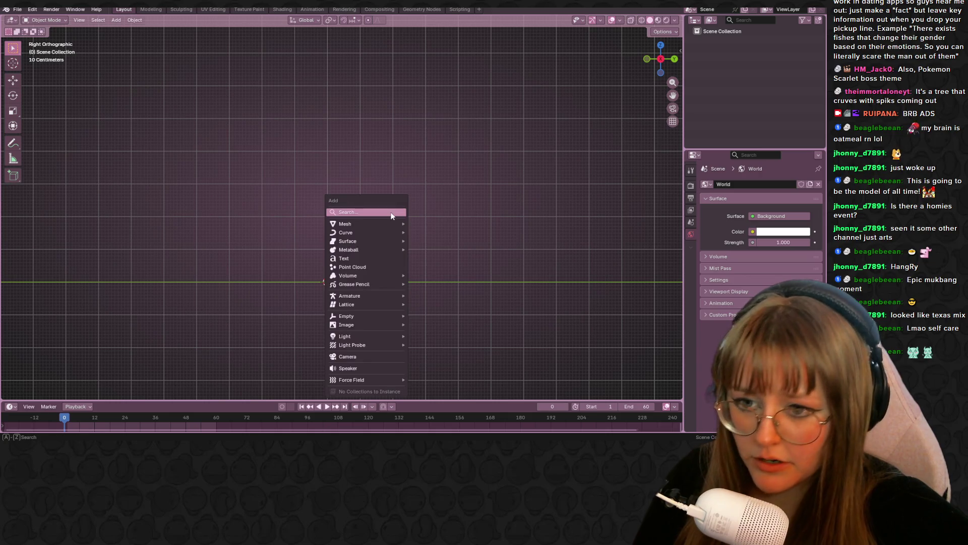
Add a cylinder, shrink it to about a third of its size, and reposition it
{"action": "mouse_move", "coordinate": [380, 222]}
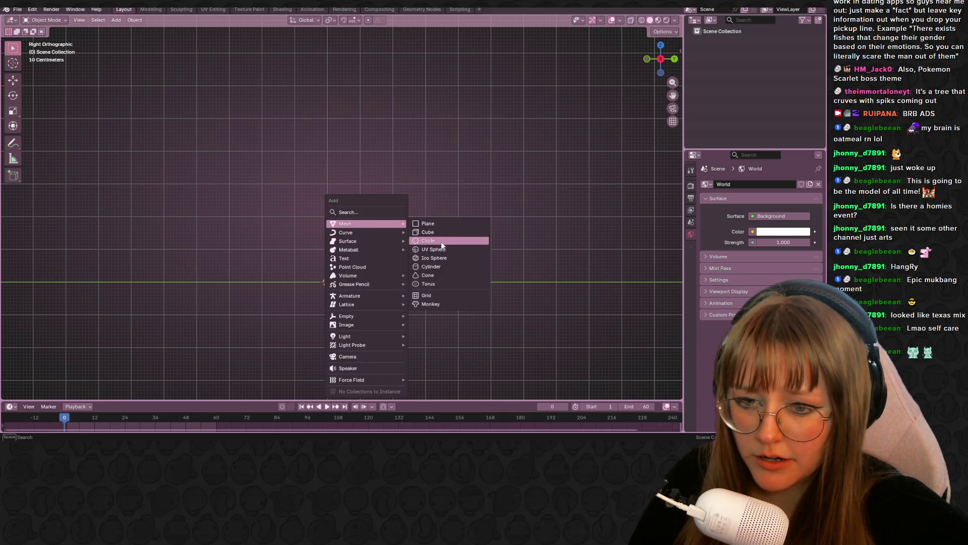
{"action": "left_click", "coordinate": [454, 266]}
{"action": "scroll", "coordinate": [451, 264], "scroll_direction": "up", "scroll_amount": 4}
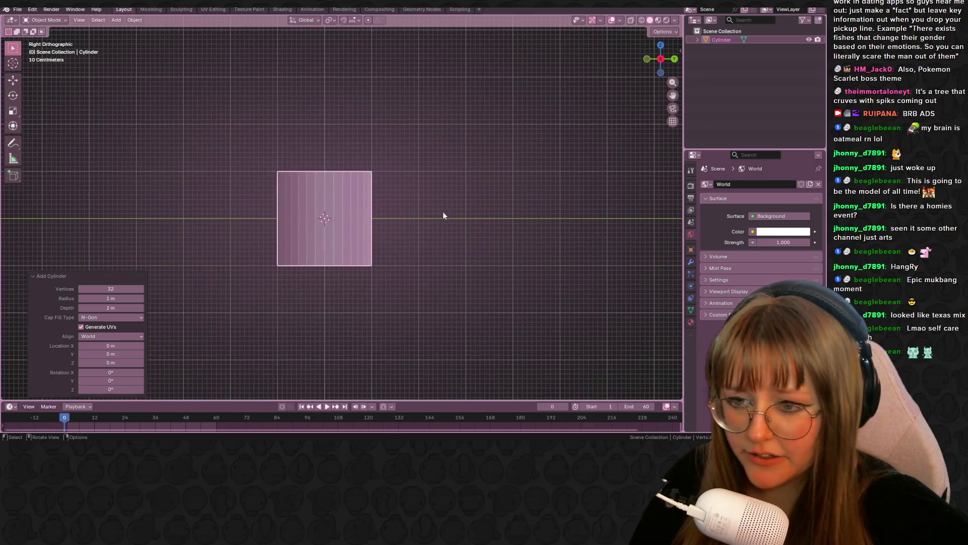
{"action": "key", "text": "s"}
{"action": "left_click", "coordinate": [356, 206]}
{"action": "key", "text": "g"}
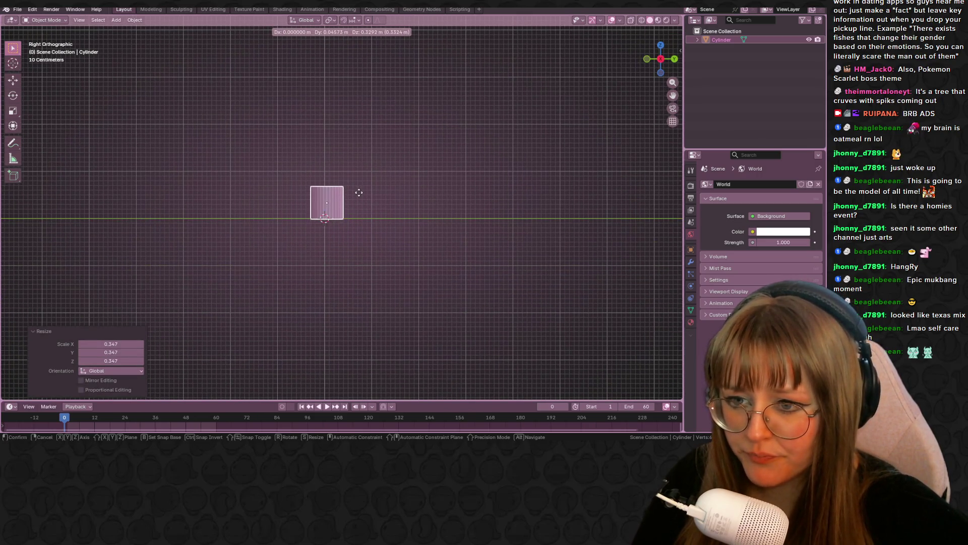
{"action": "left_click", "coordinate": [358, 192]}
In Edit Mode, extrude the cylinder's top vertices upward about 0.72 m
{"action": "key", "text": "Tab"}
{"action": "scroll", "coordinate": [376, 173], "scroll_direction": "up", "scroll_amount": 2}
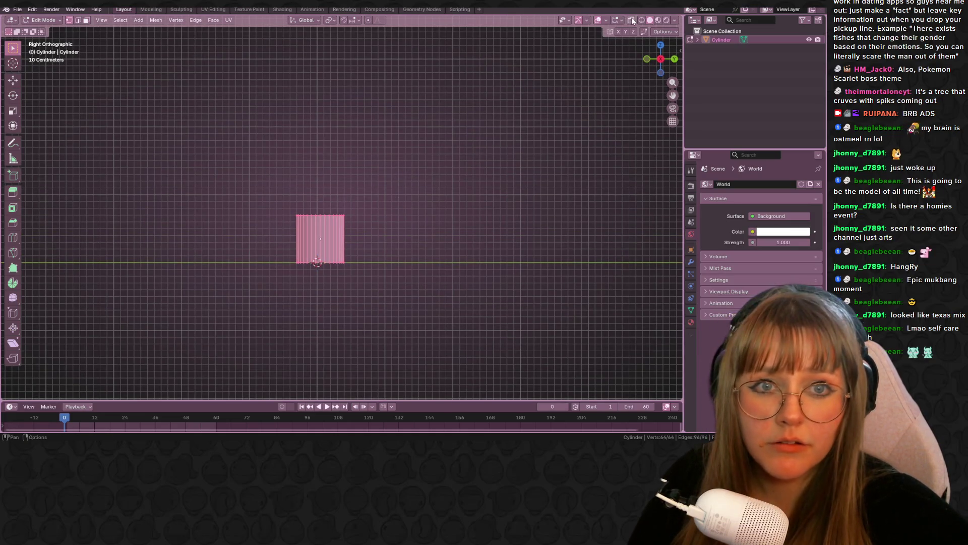
{"action": "left_click_drag", "start_coordinate": [233, 172], "coordinate": [353, 234]}
{"action": "scroll", "coordinate": [394, 128], "scroll_direction": "down", "scroll_amount": 3}
{"action": "mouse_move", "coordinate": [393, 128]}
{"action": "middle_mouse_down", "text": "shift"}
{"action": "mouse_move", "coordinate": [353, 222]}
{"action": "mouse_move", "coordinate": [325, 325]}
{"action": "middle_mouse_up", "text": "shift"}
{"action": "key", "text": "e"}
{"action": "left_click", "coordinate": [346, 309]}
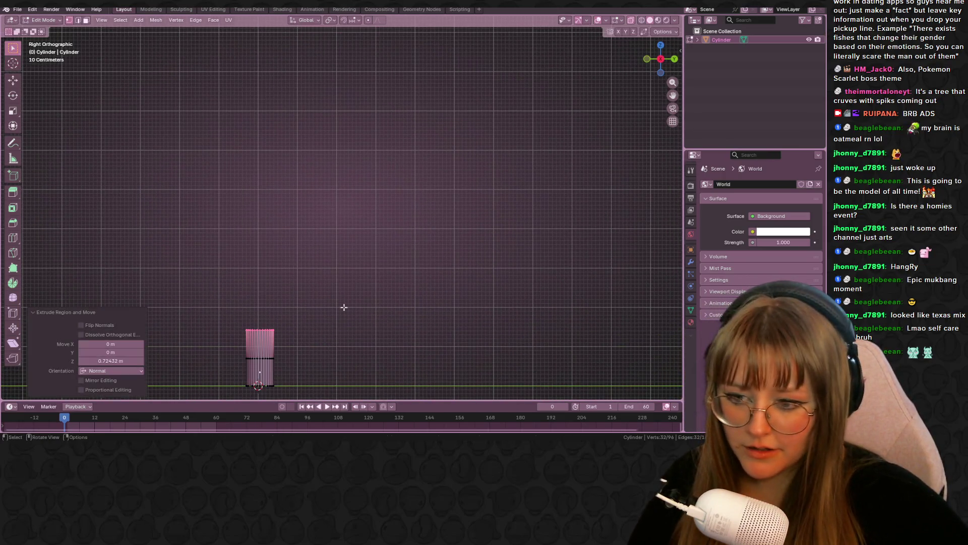
Add a Subdivision Surface modifier to smooth the trunk
{"action": "left_click", "coordinate": [691, 262]}
{"action": "left_click", "coordinate": [761, 190]}
{"action": "left_click", "coordinate": [728, 186]}
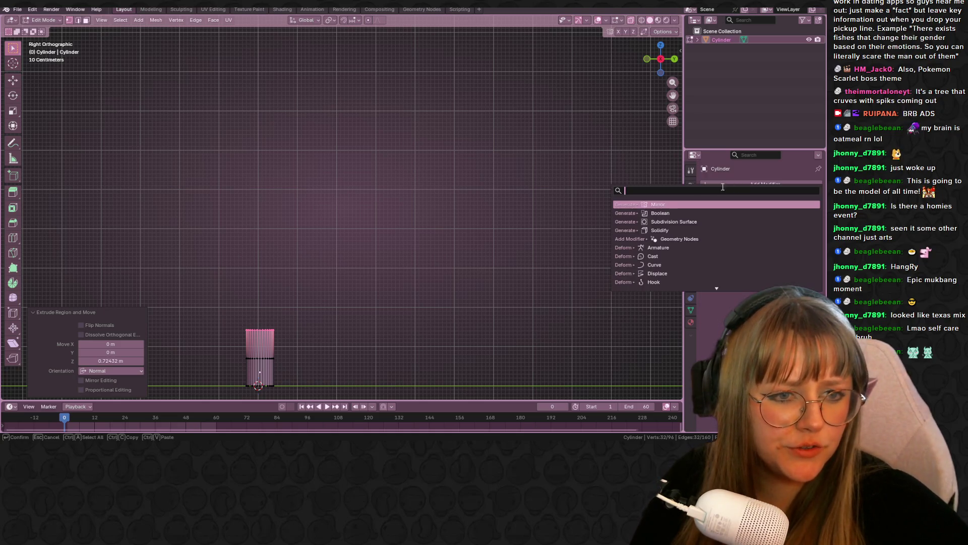
{"action": "left_click", "coordinate": [679, 222]}
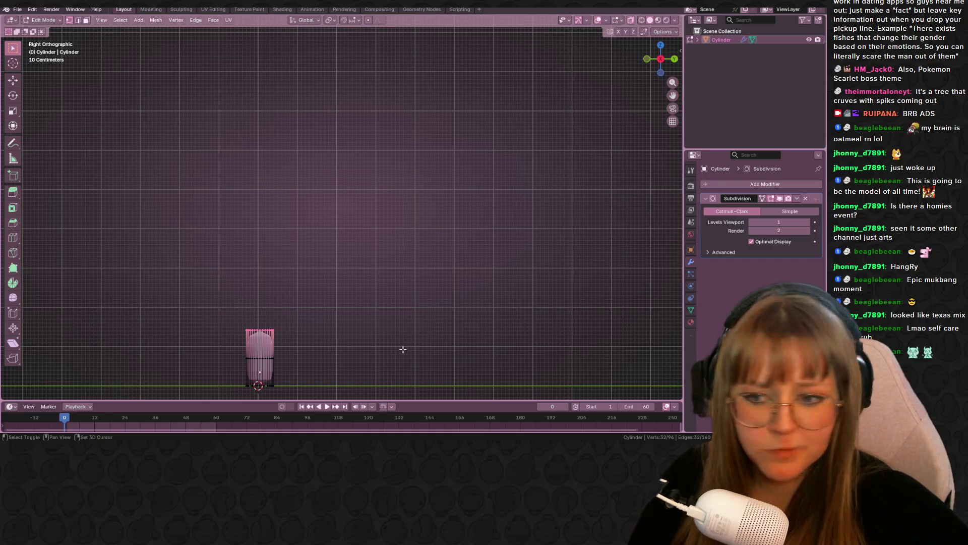
{"action": "scroll", "coordinate": [432, 234], "scroll_direction": "up", "scroll_amount": 2}
{"action": "middle_click_drag", "start_coordinate": [432, 234], "coordinate": [339, 207], "text": "shift"}
{"action": "scroll", "coordinate": [338, 207], "scroll_direction": "up", "scroll_amount": 2}
{"action": "middle_click_drag", "start_coordinate": [350, 247], "coordinate": [400, 156], "text": "shift"}
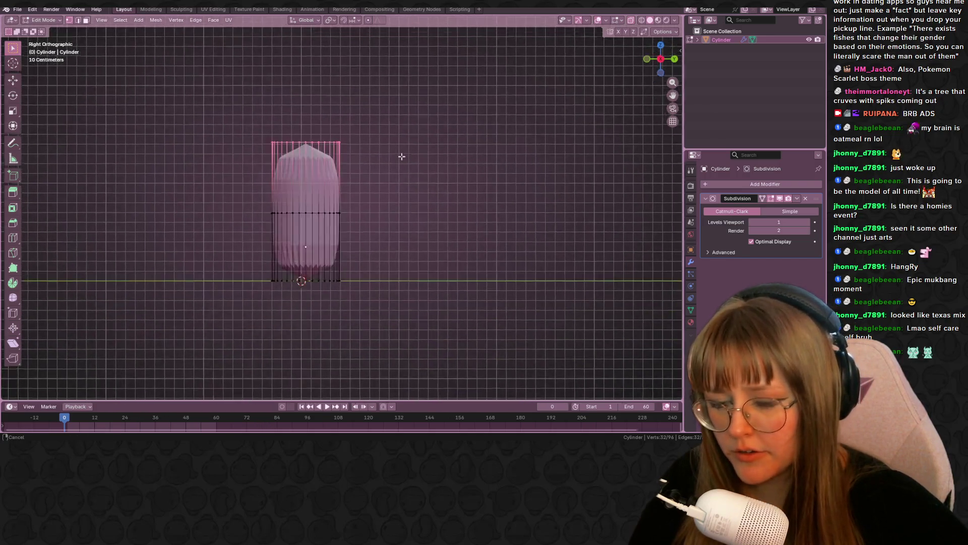
{"action": "scroll", "coordinate": [400, 158], "scroll_direction": "down", "scroll_amount": 1}
Extrude a new trunk section, then tilt and shift the top loop sideways
{"action": "key", "text": "e"}
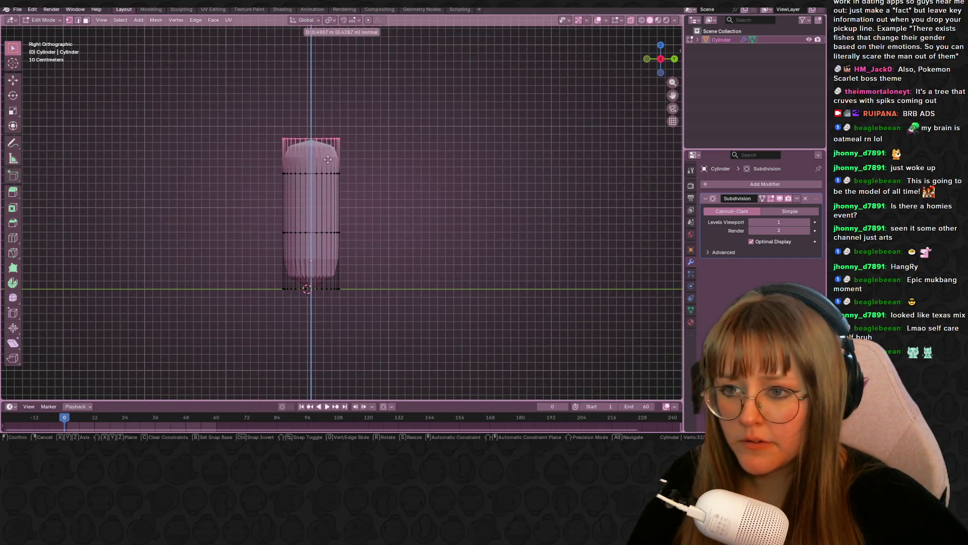
{"action": "left_click", "coordinate": [320, 148]}
{"action": "key", "text": "r"}
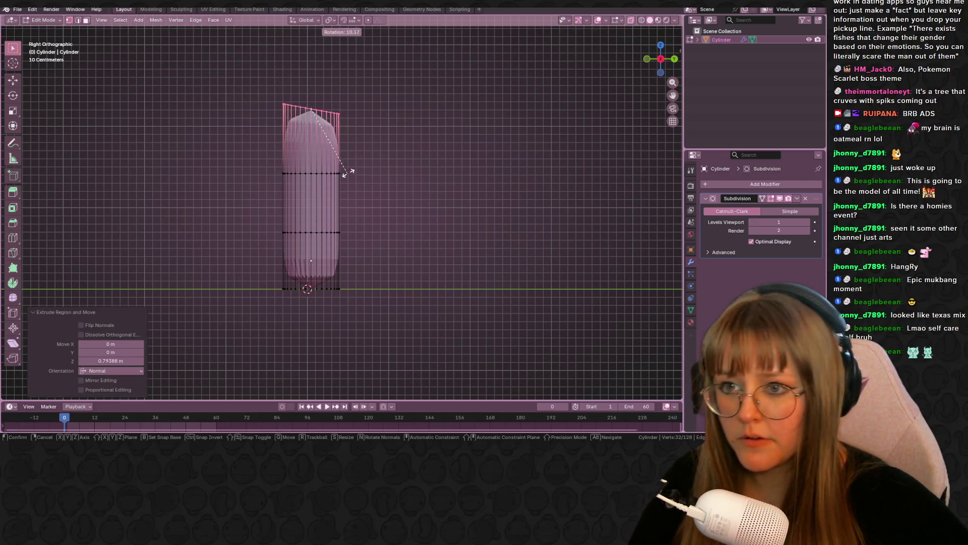
{"action": "left_click", "coordinate": [346, 197]}
{"action": "key", "text": "g"}
{"action": "left_click", "coordinate": [367, 178]}
{"action": "mouse_move", "coordinate": [368, 177]}
{"action": "middle_mouse_down", "text": "shift"}
{"action": "mouse_move", "coordinate": [370, 231]}
{"action": "mouse_move", "coordinate": [281, 157]}
{"action": "middle_mouse_up", "text": "shift"}
Move a middle edge loop, then tilt the top loop the other way and shift it
{"action": "left_click", "coordinate": [370, 231], "text": "alt"}
{"action": "key", "text": "g"}
{"action": "left_click", "coordinate": [372, 247]}
{"action": "left_click", "coordinate": [393, 194], "text": "alt"}
{"action": "middle_click_drag", "start_coordinate": [393, 194], "coordinate": [398, 230], "text": "shift"}
{"action": "key", "text": "r"}
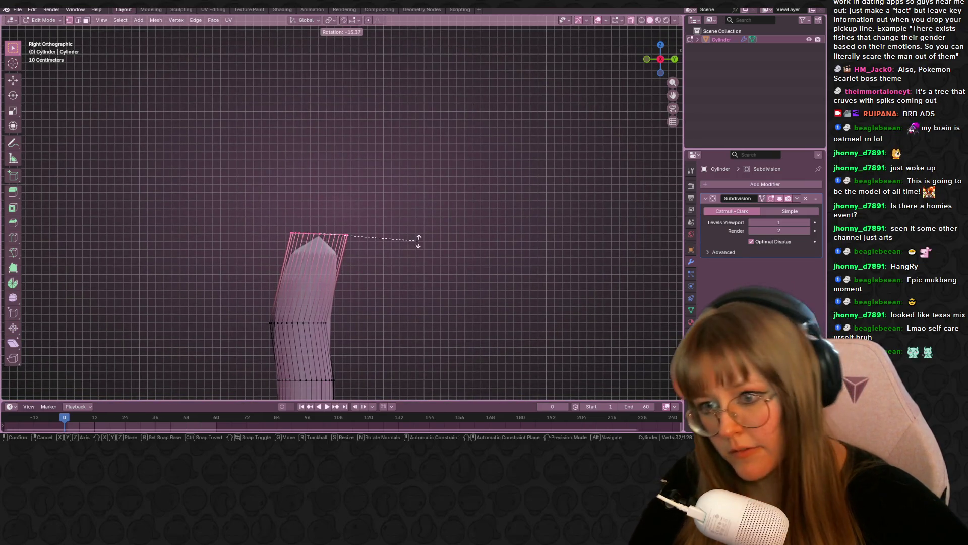
{"action": "left_click", "coordinate": [411, 242]}
{"action": "key", "text": "g"}
{"action": "left_click", "coordinate": [417, 244]}
{"action": "scroll", "coordinate": [423, 246], "scroll_direction": "down", "scroll_amount": 2}
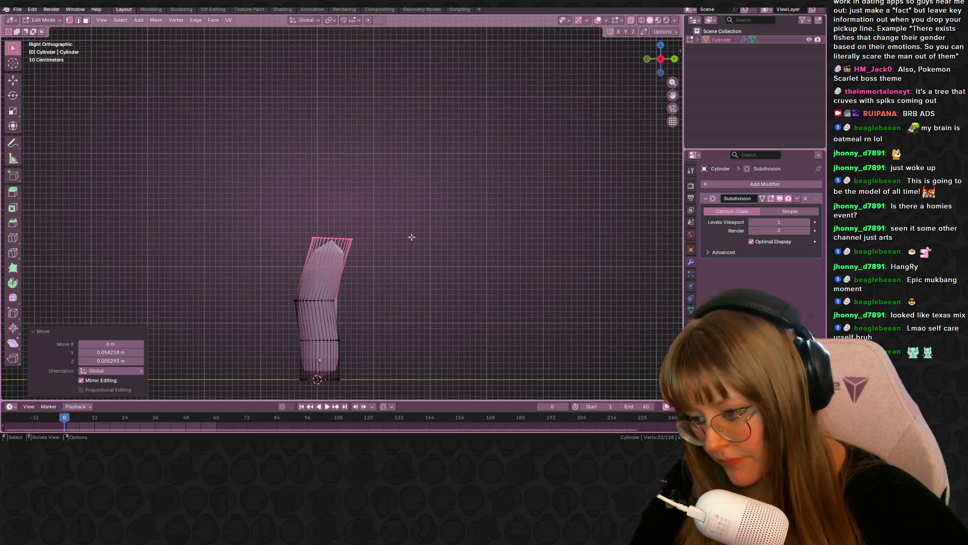
Extrude another section and raise the trunk top to about 2.35 m
{"action": "key", "text": "e"}
{"action": "left_click", "coordinate": [420, 171]}
{"action": "middle_click_drag", "start_coordinate": [422, 168], "coordinate": [418, 218], "text": "shift"}
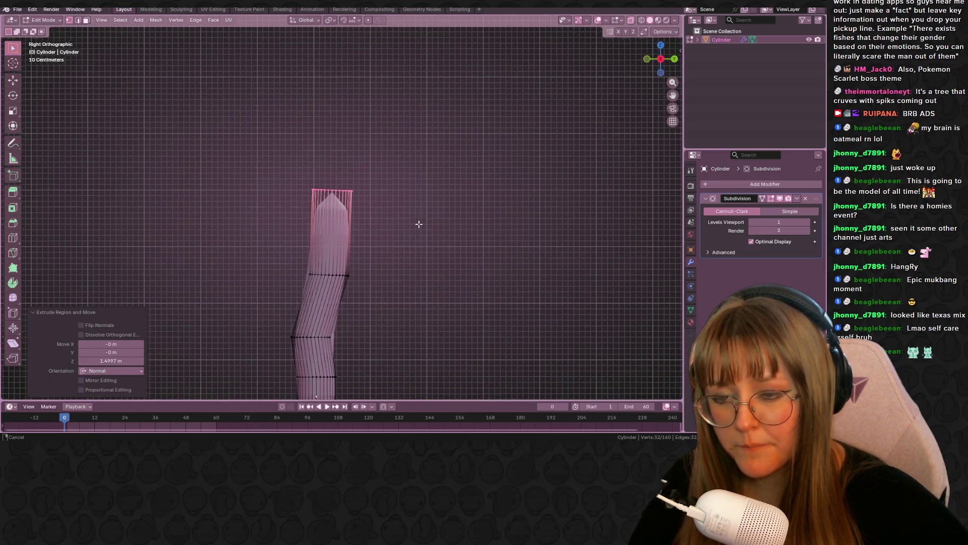
{"action": "key", "text": "g"}
{"action": "left_click", "coordinate": [408, 84]}
{"action": "scroll", "coordinate": [410, 86], "scroll_direction": "down", "scroll_amount": 2}
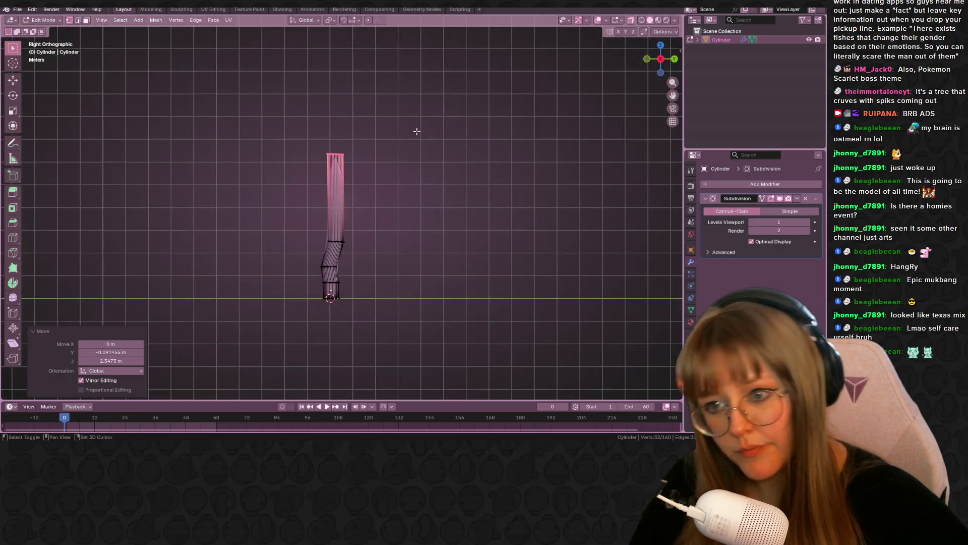
{"action": "scroll", "coordinate": [417, 121], "scroll_direction": "up", "scroll_amount": 3}
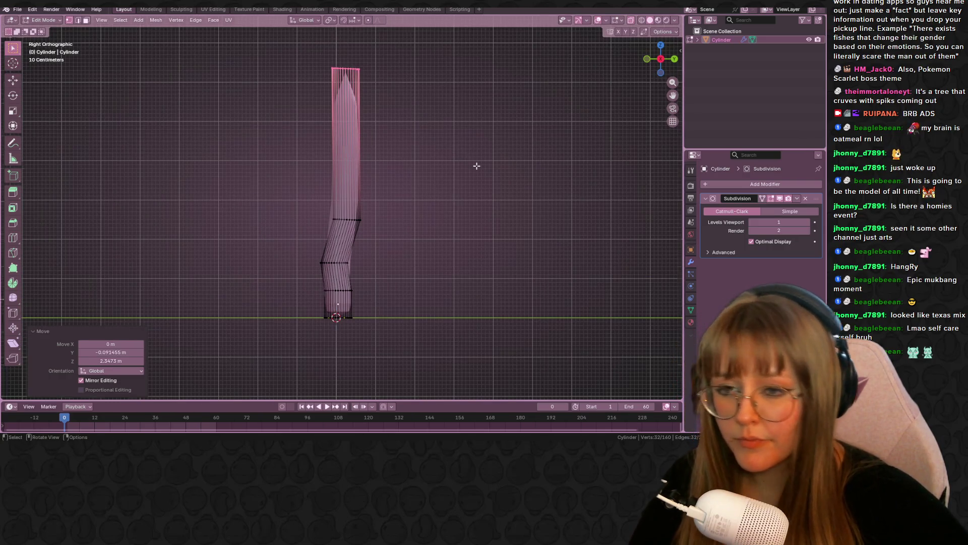
{"action": "scroll", "coordinate": [477, 166], "scroll_direction": "down", "scroll_amount": 2}
Select the whole trunk mesh, orbit to a perspective view, and begin scaling it
{"action": "key", "text": "a"}
{"action": "middle_click_drag", "start_coordinate": [483, 180], "coordinate": [503, 243]}
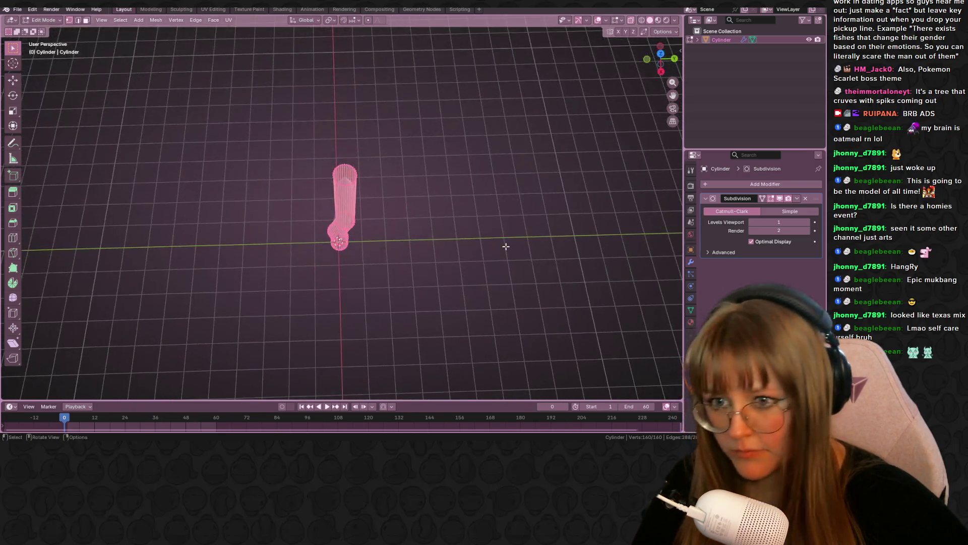
{"action": "key", "text": "s"}
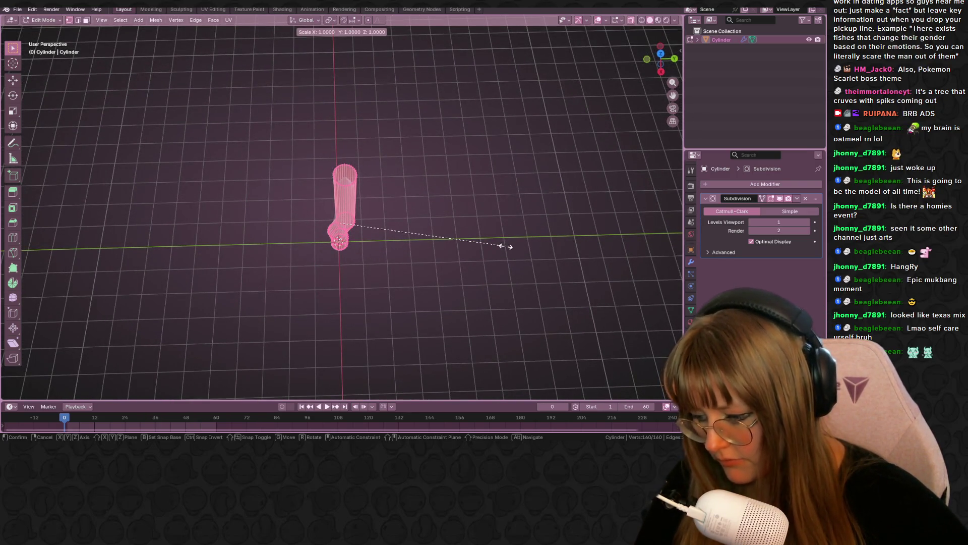
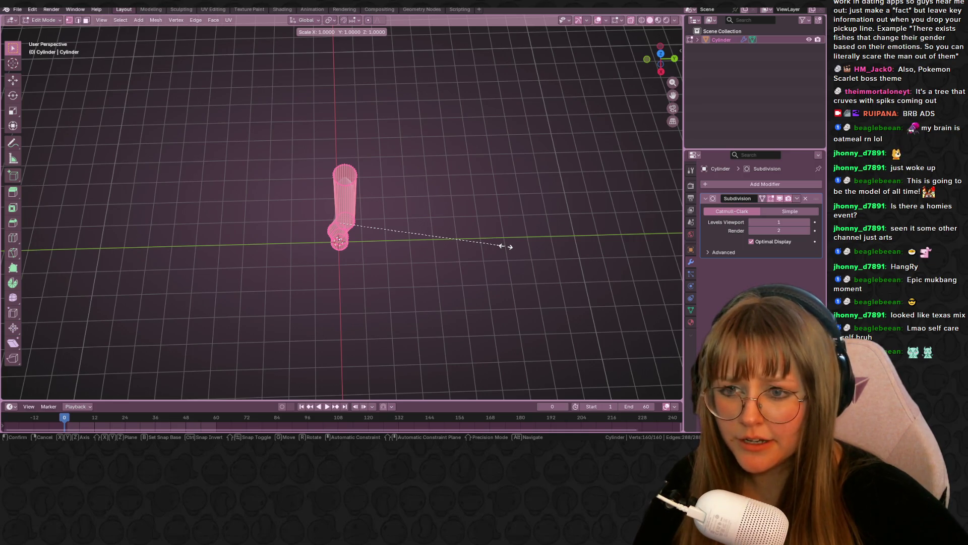
Stretch the cylinder along Z to nearly three times its height
{"action": "key", "text": "y"}
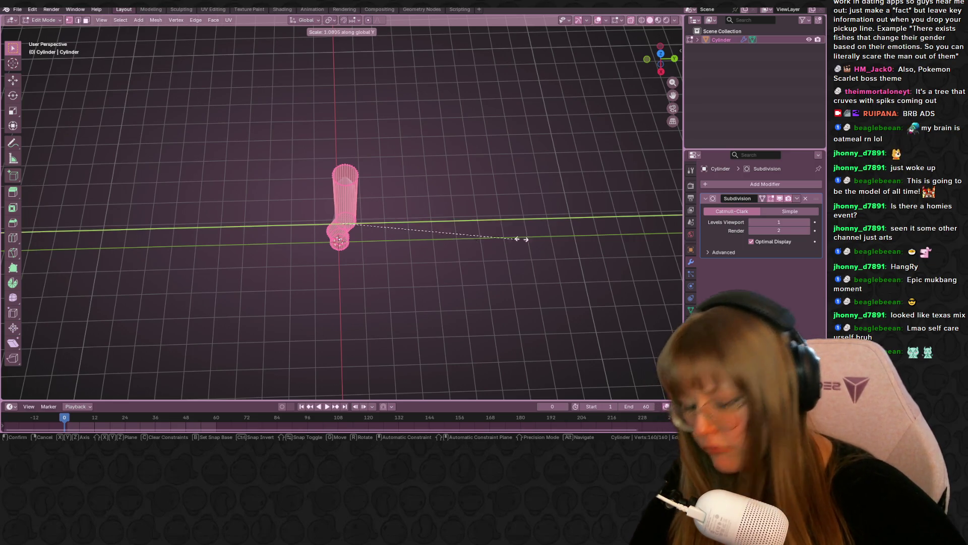
{"action": "key", "text": "Escape"}
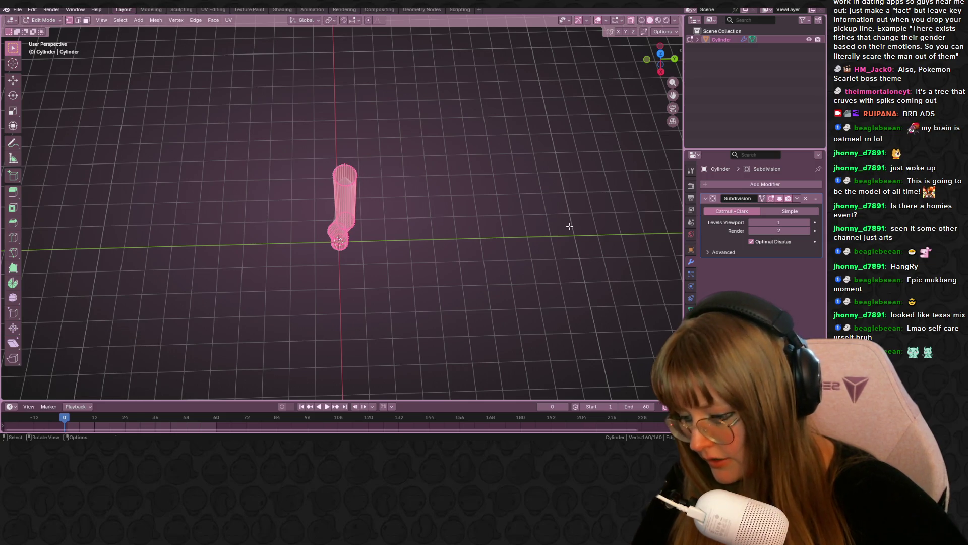
{"action": "key", "text": "s"}
{"action": "key", "text": "z"}
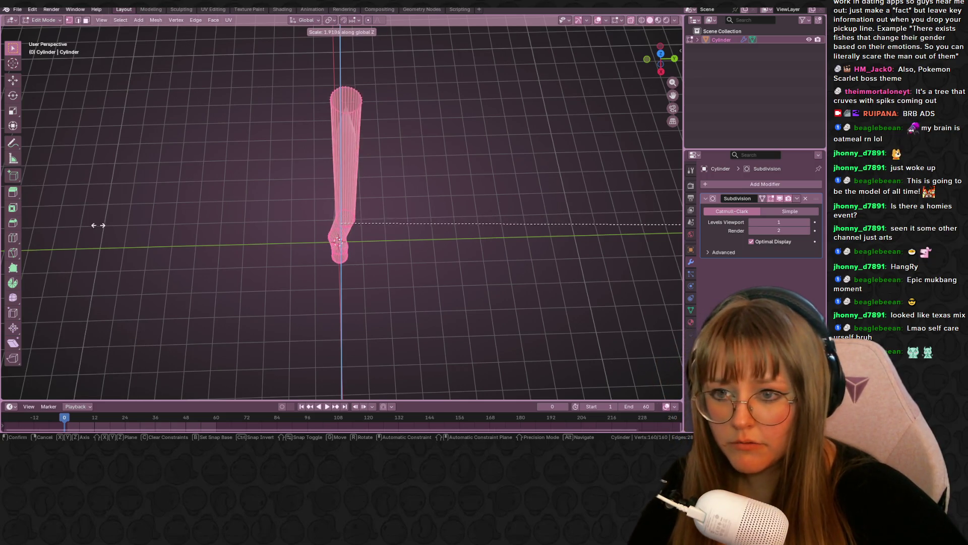
{"action": "left_click", "coordinate": [182, 235]}
In Right view, widen the two bottom rings and lower them along Z
{"action": "mouse_move", "coordinate": [296, 220]}
{"action": "middle_mouse_down"}
{"action": "mouse_move", "coordinate": [465, 198]}
{"action": "mouse_move", "coordinate": [711, 58]}
{"action": "middle_mouse_up"}
{"action": "left_click", "coordinate": [661, 67]}
{"action": "scroll", "coordinate": [403, 172], "scroll_direction": "up", "scroll_amount": 5}
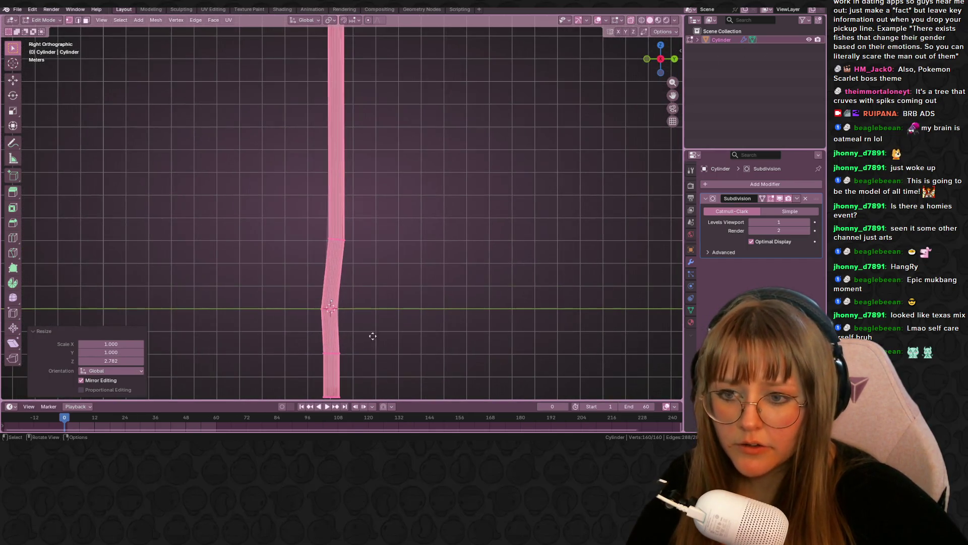
{"action": "mouse_move", "coordinate": [276, 258]}
{"action": "left_mouse_down"}
{"action": "mouse_move", "coordinate": [314, 308]}
{"action": "mouse_move", "coordinate": [385, 330]}
{"action": "left_mouse_up"}
{"action": "key", "text": "s"}
{"action": "left_click", "coordinate": [424, 324]}
{"action": "key", "text": "g"}
{"action": "key", "text": "z"}
{"action": "left_click", "coordinate": [256, 291]}
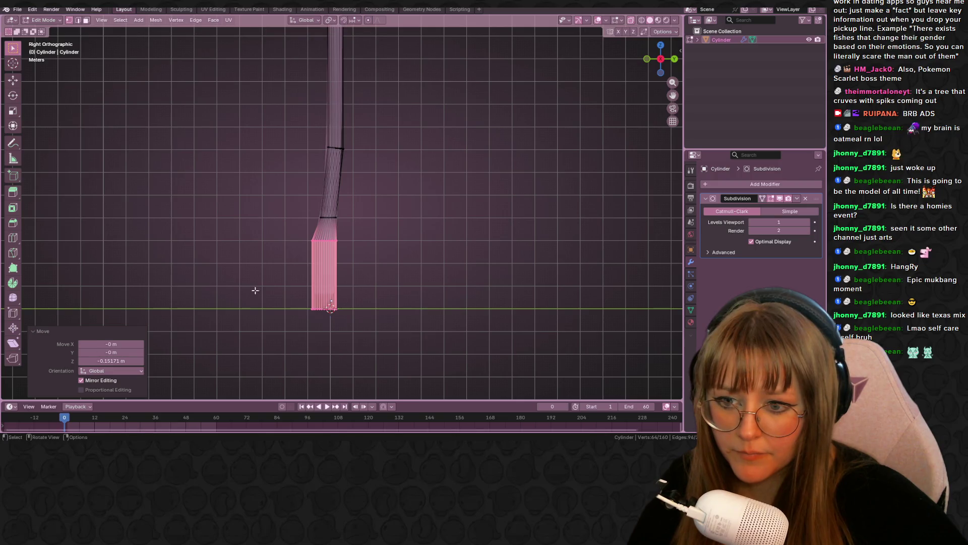
Enlarge the bottom ring into a flare, undo the last edit, and return to Object Mode
{"action": "left_click_drag", "start_coordinate": [257, 290], "coordinate": [373, 323]}
{"action": "key", "text": "s"}
{"action": "left_click", "coordinate": [526, 331]}
{"action": "key", "text": "g"}
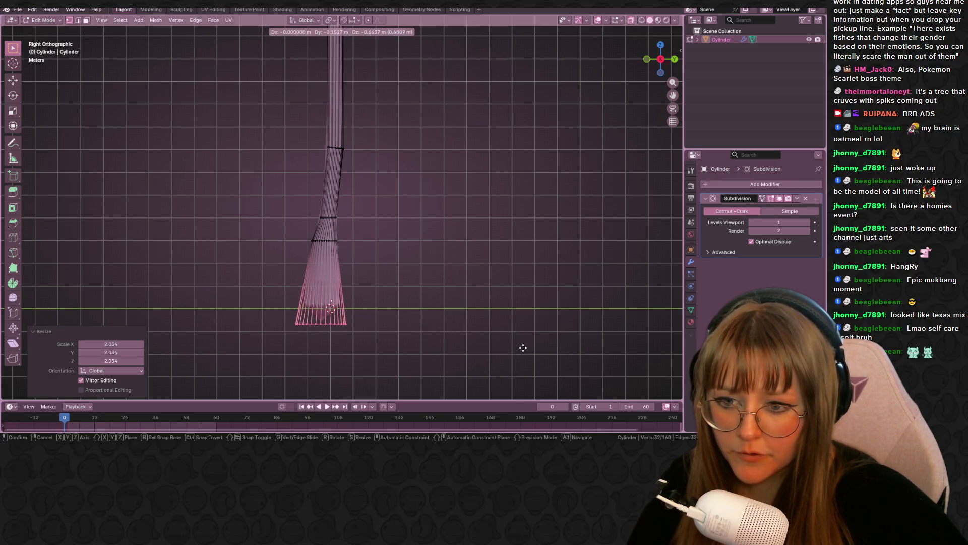
{"action": "right_click", "coordinate": [525, 342]}
{"action": "key", "text": "ctrl+z"}
{"action": "key", "text": "Tab"}
{"action": "mouse_move", "coordinate": [494, 285]}
{"action": "middle_mouse_down"}
{"action": "mouse_move", "coordinate": [526, 175]}
{"action": "mouse_move", "coordinate": [504, 196]}
{"action": "mouse_move", "coordinate": [486, 268]}
{"action": "mouse_move", "coordinate": [479, 253]}
{"action": "middle_mouse_up"}
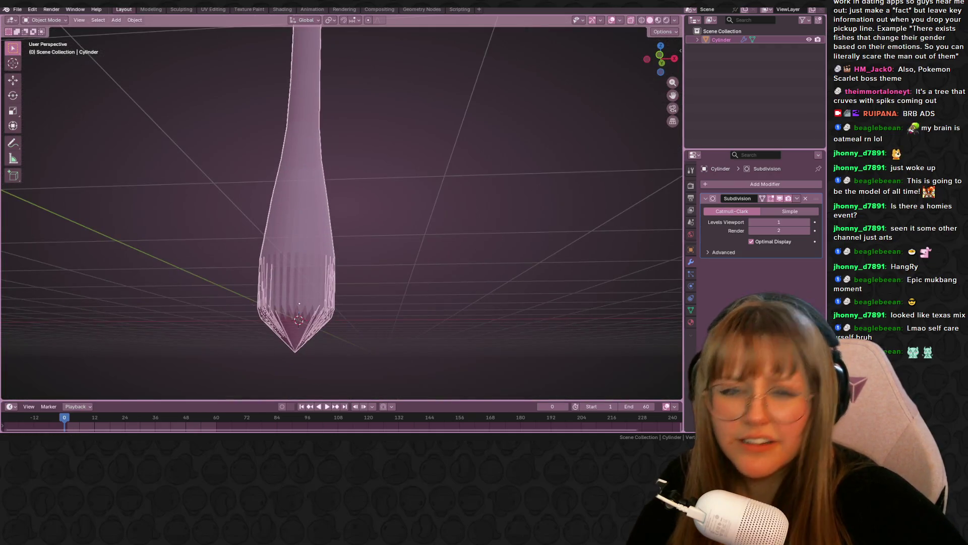
Apply Shade Smooth to the trunk
{"action": "mouse_move", "coordinate": [552, 141]}
{"action": "middle_mouse_down"}
{"action": "mouse_move", "coordinate": [521, 114]}
{"action": "mouse_move", "coordinate": [301, 178]}
{"action": "mouse_move", "coordinate": [316, 178]}
{"action": "mouse_move", "coordinate": [332, 206]}
{"action": "middle_mouse_up"}
{"action": "right_click", "coordinate": [321, 211]}
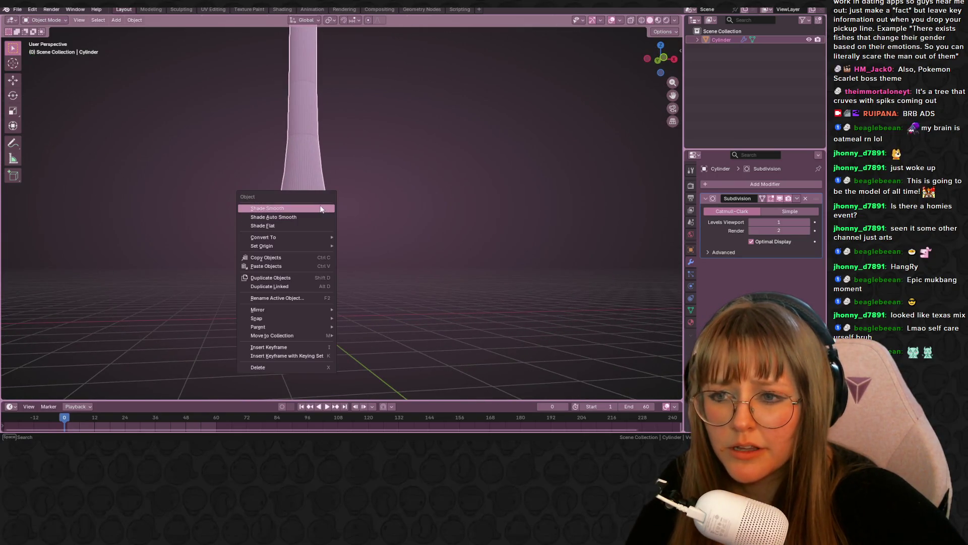
{"action": "left_click", "coordinate": [320, 208]}
In Edit Mode, scale the bottom ring out by 1.694 to flare the trunk's base
{"action": "mouse_move", "coordinate": [402, 179]}
{"action": "middle_mouse_down"}
{"action": "mouse_move", "coordinate": [394, 149]}
{"action": "mouse_move", "coordinate": [310, 142]}
{"action": "mouse_move", "coordinate": [272, 191]}
{"action": "mouse_move", "coordinate": [263, 156]}
{"action": "mouse_move", "coordinate": [173, 238]}
{"action": "middle_mouse_up"}
{"action": "key", "text": "Tab"}
{"action": "left_click_drag", "start_coordinate": [173, 237], "coordinate": [380, 356]}
{"action": "key", "text": "s"}
{"action": "left_click", "coordinate": [510, 282]}
{"action": "mouse_move", "coordinate": [510, 281]}
{"action": "middle_mouse_down"}
{"action": "mouse_move", "coordinate": [447, 207]}
{"action": "mouse_move", "coordinate": [443, 274]}
{"action": "mouse_move", "coordinate": [395, 253]}
{"action": "mouse_move", "coordinate": [383, 193]}
{"action": "mouse_move", "coordinate": [395, 259]}
{"action": "mouse_move", "coordinate": [435, 214]}
{"action": "mouse_move", "coordinate": [361, 225]}
{"action": "mouse_move", "coordinate": [415, 230]}
{"action": "middle_mouse_up"}
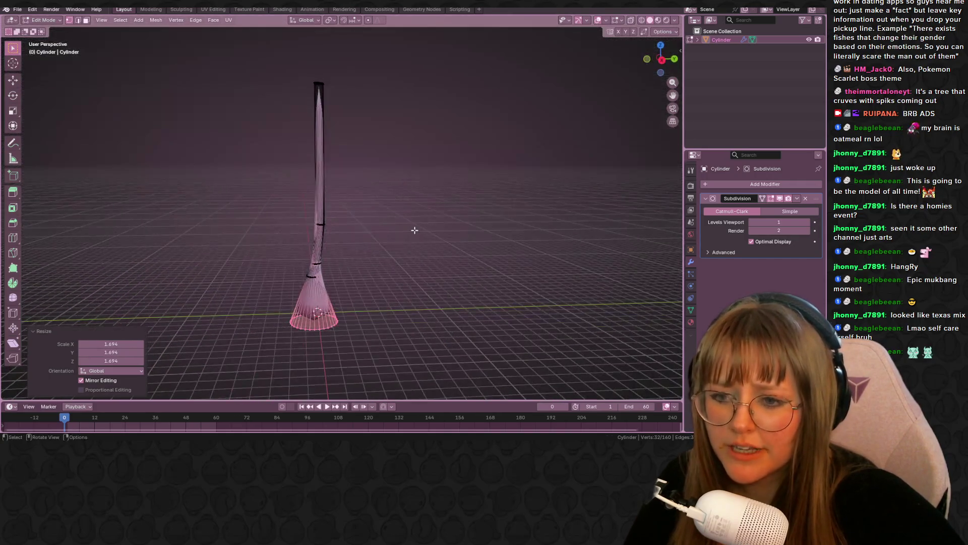
Select and rescale the vertices around the trunk's base, then check the result in Object Mode
{"action": "key", "text": "a"}
{"action": "middle_click_drag", "start_coordinate": [443, 396], "coordinate": [388, 407]}
{"action": "left_click_drag", "start_coordinate": [417, 354], "coordinate": [253, 321]}
{"action": "left_click_drag", "start_coordinate": [253, 308], "coordinate": [386, 362]}
{"action": "mouse_move", "coordinate": [459, 358]}
{"action": "middle_mouse_down"}
{"action": "mouse_move", "coordinate": [347, 336]}
{"action": "mouse_move", "coordinate": [433, 331]}
{"action": "mouse_move", "coordinate": [411, 217]}
{"action": "middle_mouse_up"}
{"action": "key", "text": "s"}
{"action": "left_click", "coordinate": [356, 337]}
{"action": "key", "text": "Tab"}
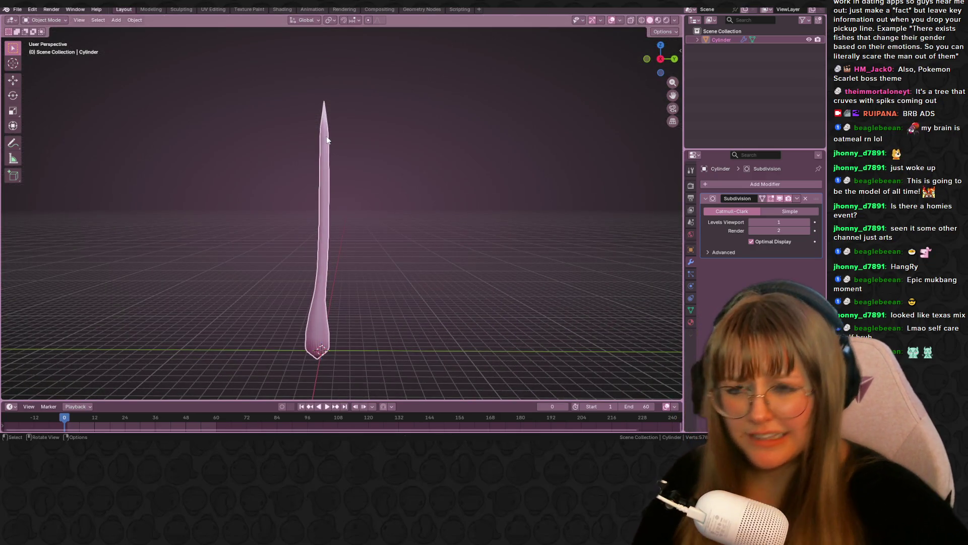
With X-ray on, select the top two rings and lower them in Right view
{"action": "key", "text": "Tab"}
{"action": "middle_click_drag", "start_coordinate": [328, 135], "coordinate": [349, 140]}
{"action": "left_click_drag", "start_coordinate": [349, 140], "coordinate": [318, 117]}
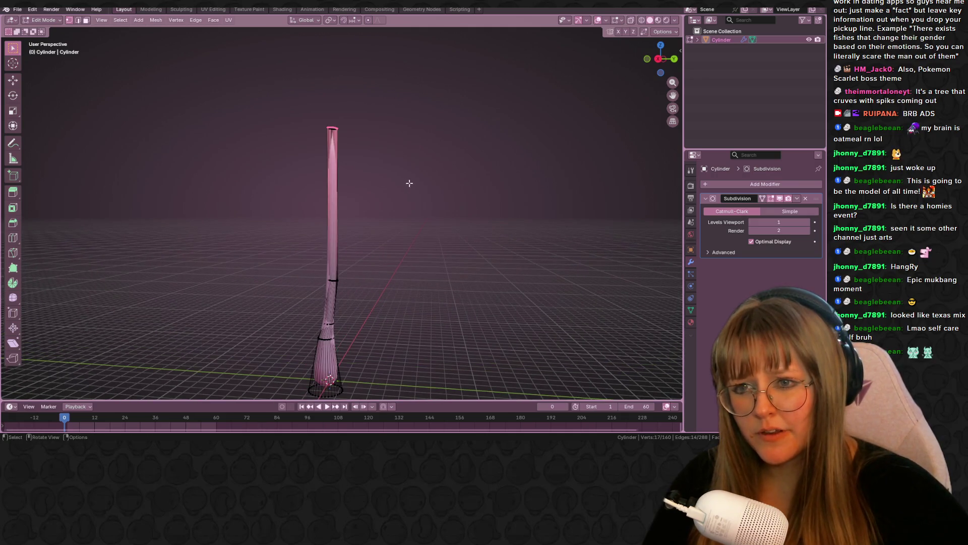
{"action": "left_click", "coordinate": [631, 21]}
{"action": "mouse_move", "coordinate": [262, 72]}
{"action": "left_mouse_down"}
{"action": "mouse_move", "coordinate": [415, 143]}
{"action": "mouse_move", "coordinate": [411, 265]}
{"action": "left_mouse_up"}
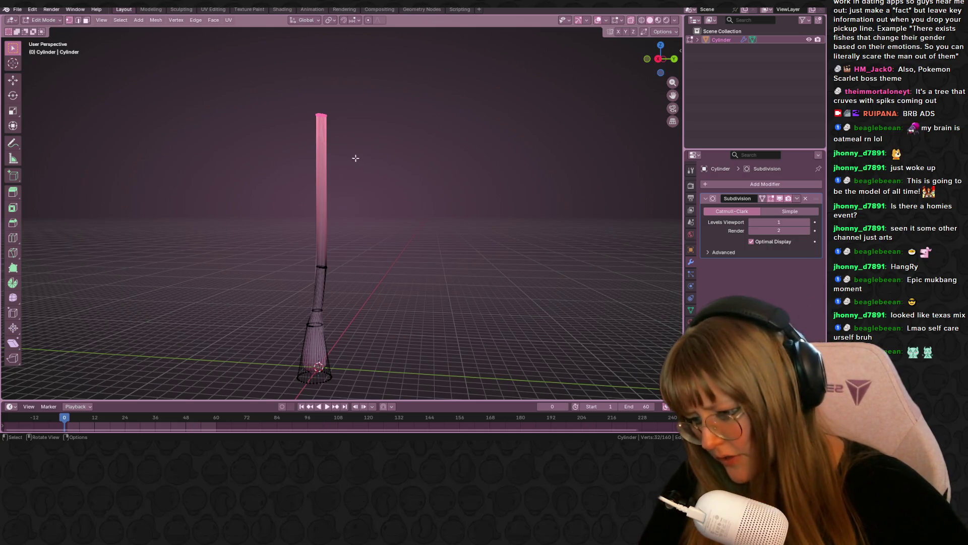
{"action": "left_click", "coordinate": [658, 60]}
{"action": "key", "text": "g"}
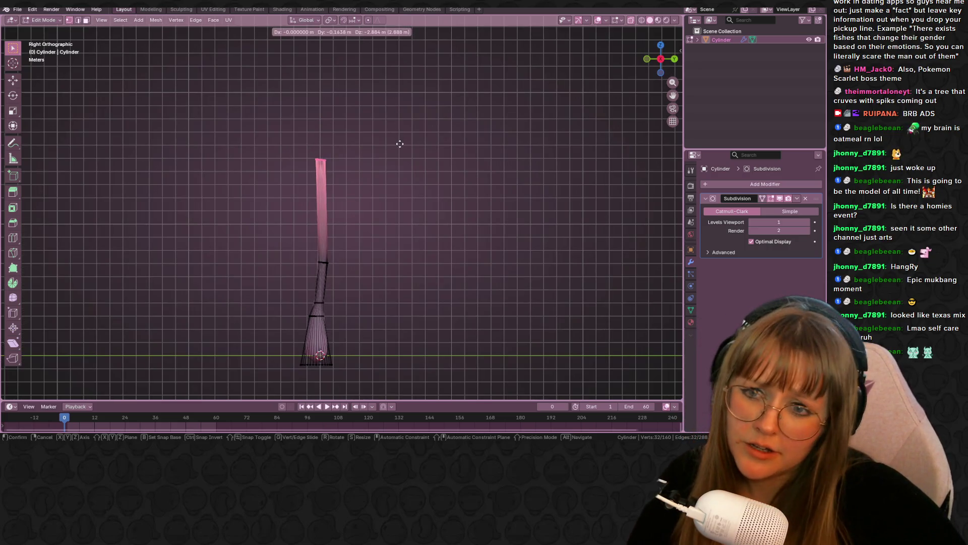
{"action": "left_click", "coordinate": [398, 146]}
Tilt the top about 30 degrees, reposition it, and extrude a new tip along the normal
{"action": "key", "text": "r"}
{"action": "left_click", "coordinate": [383, 269]}
{"action": "key", "text": "g"}
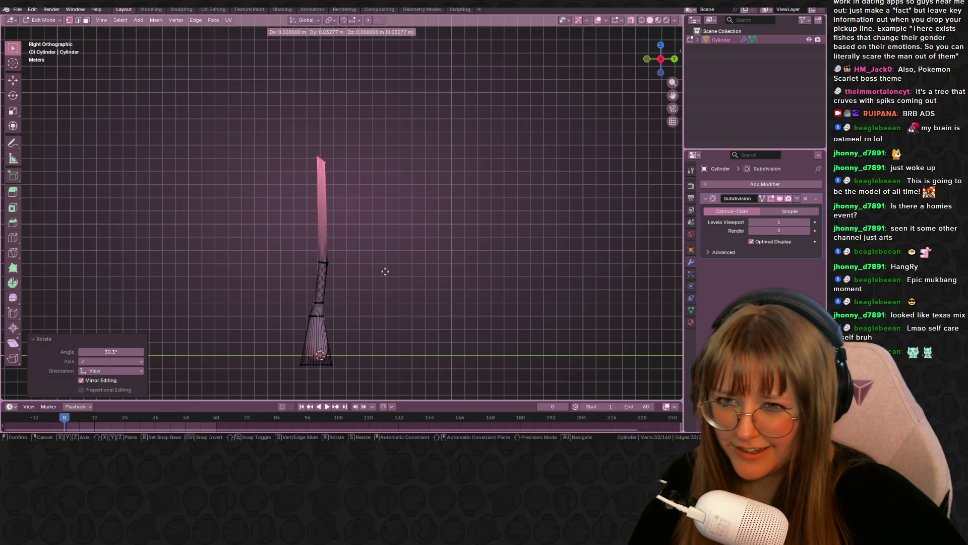
{"action": "left_click", "coordinate": [398, 238]}
{"action": "key", "text": "g"}
{"action": "key", "text": "z"}
{"action": "key", "text": "z"}
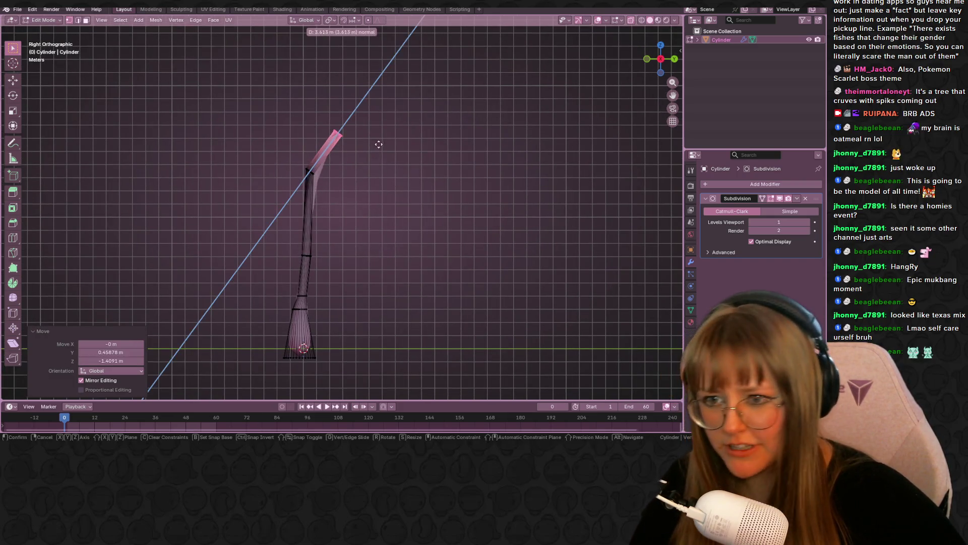
{"action": "left_click", "coordinate": [351, 174]}
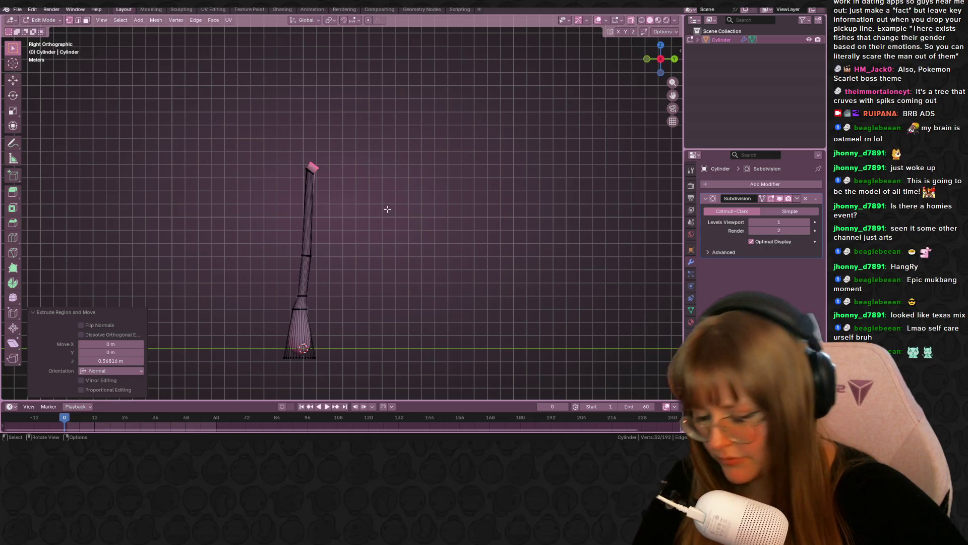
Bend the new tip up and to the right, return to Object Mode, and duplicate the trunk
{"action": "key", "text": "g"}
{"action": "key", "text": "z"}
{"action": "key", "text": "z"}
{"action": "key", "text": "z"}
{"action": "left_click", "coordinate": [347, 88]}
{"action": "key", "text": "Tab"}
{"action": "mouse_move", "coordinate": [389, 164]}
{"action": "middle_mouse_down"}
{"action": "mouse_move", "coordinate": [428, 186]}
{"action": "mouse_move", "coordinate": [537, 185]}
{"action": "mouse_move", "coordinate": [579, 162]}
{"action": "mouse_move", "coordinate": [391, 181]}
{"action": "mouse_move", "coordinate": [402, 175]}
{"action": "mouse_move", "coordinate": [389, 205]}
{"action": "mouse_move", "coordinate": [318, 227]}
{"action": "middle_mouse_up"}
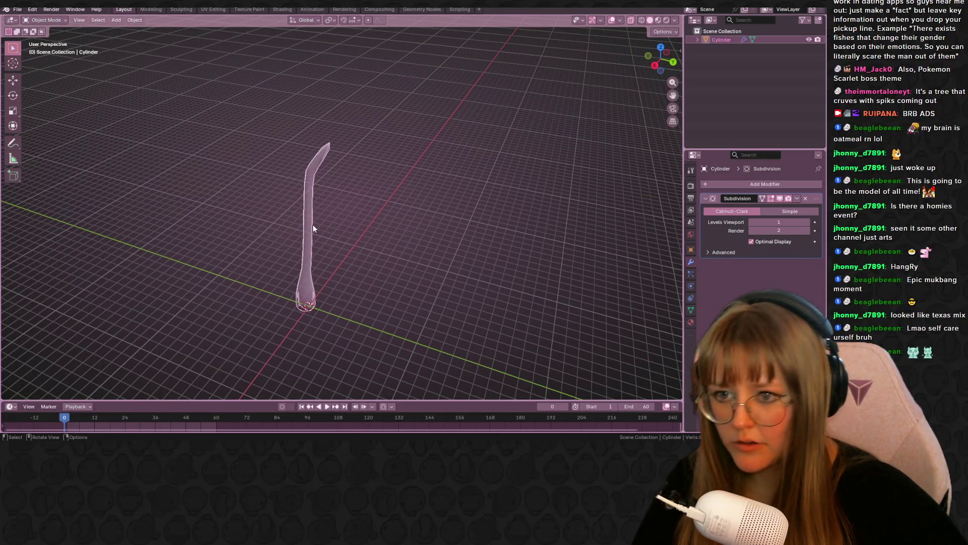
{"action": "key", "text": "shift+d"}
Place the duplicate beside the trunk and select the left-hand copy in Right view
{"action": "left_click", "coordinate": [277, 218]}
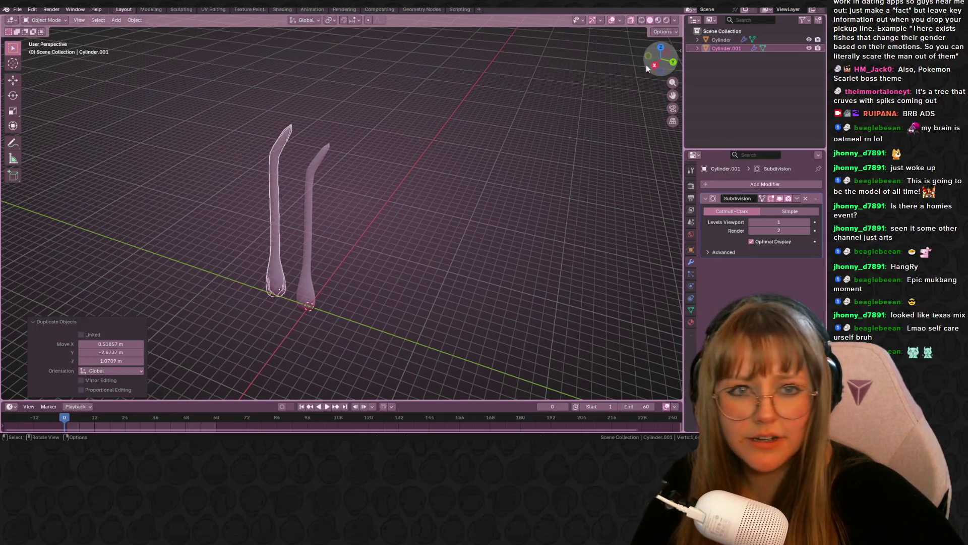
{"action": "left_click", "coordinate": [654, 65]}
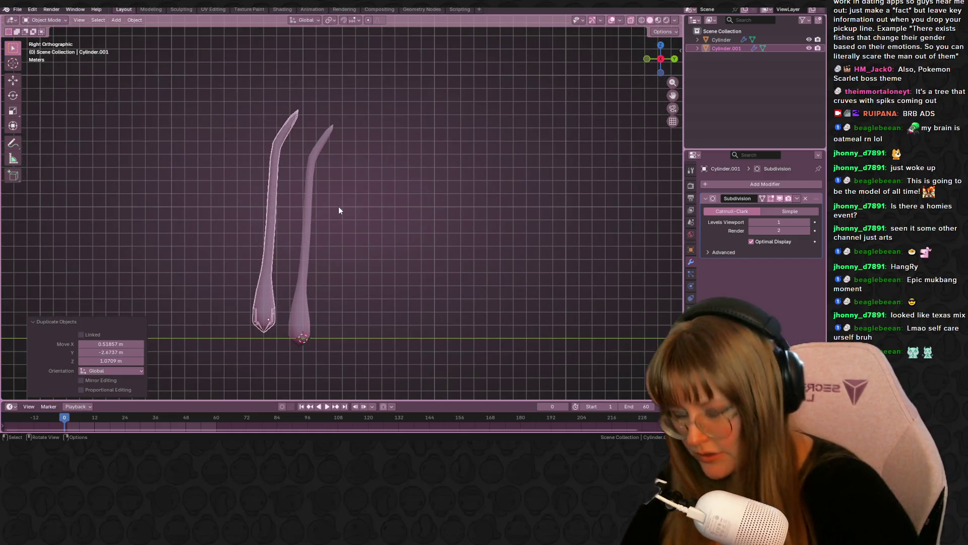
{"action": "left_click", "coordinate": [328, 241]}
{"action": "left_click", "coordinate": [392, 271]}
{"action": "left_click", "coordinate": [271, 297]}
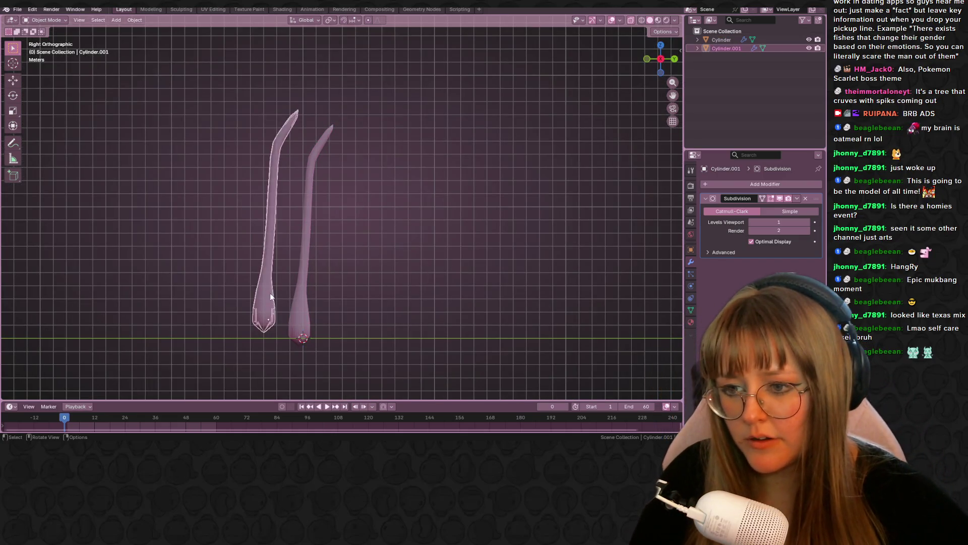
Delete the copy's lower vertices, keeping only its bent upper section
{"action": "key", "text": "Tab"}
{"action": "mouse_move", "coordinate": [208, 265]}
{"action": "left_mouse_down"}
{"action": "mouse_move", "coordinate": [273, 363]}
{"action": "mouse_move", "coordinate": [282, 362]}
{"action": "left_mouse_up"}
{"action": "mouse_move", "coordinate": [302, 353]}
{"action": "middle_mouse_down"}
{"action": "mouse_move", "coordinate": [324, 320]}
{"action": "mouse_move", "coordinate": [317, 309]}
{"action": "mouse_move", "coordinate": [322, 343]}
{"action": "middle_mouse_up"}
{"action": "key", "text": "x"}
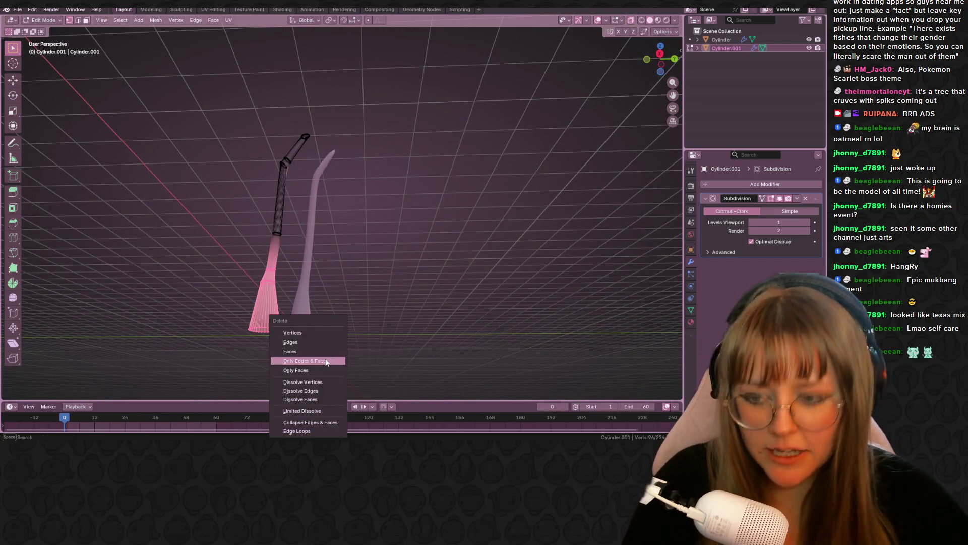
{"action": "left_click", "coordinate": [333, 333]}
{"action": "left_click_drag", "start_coordinate": [276, 252], "coordinate": [277, 253]}
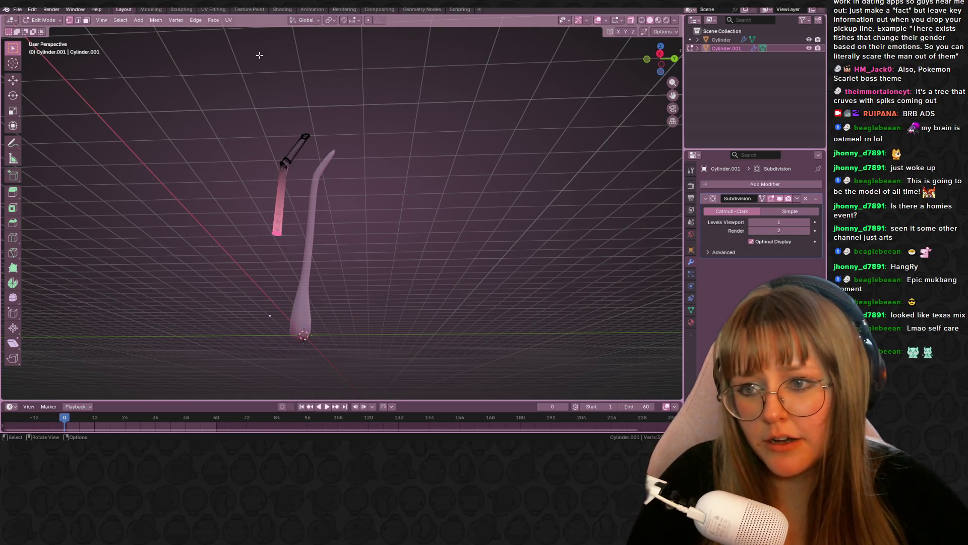
{"action": "left_click", "coordinate": [666, 64]}
Rotate the section 90 degrees, move it toward the trunk, and shrink it
{"action": "type", "text": "r"}
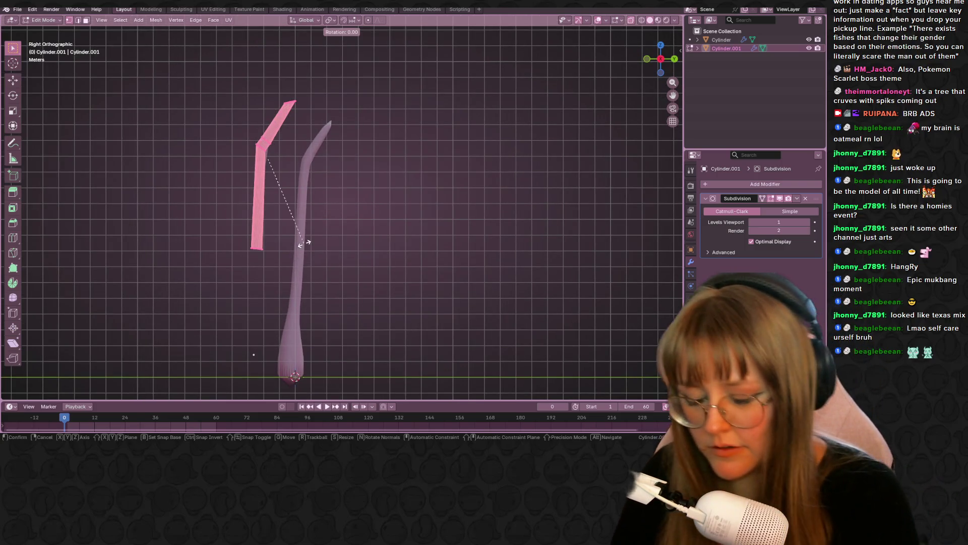
{"action": "type", "text": "90"}
{"action": "key", "text": "Return"}
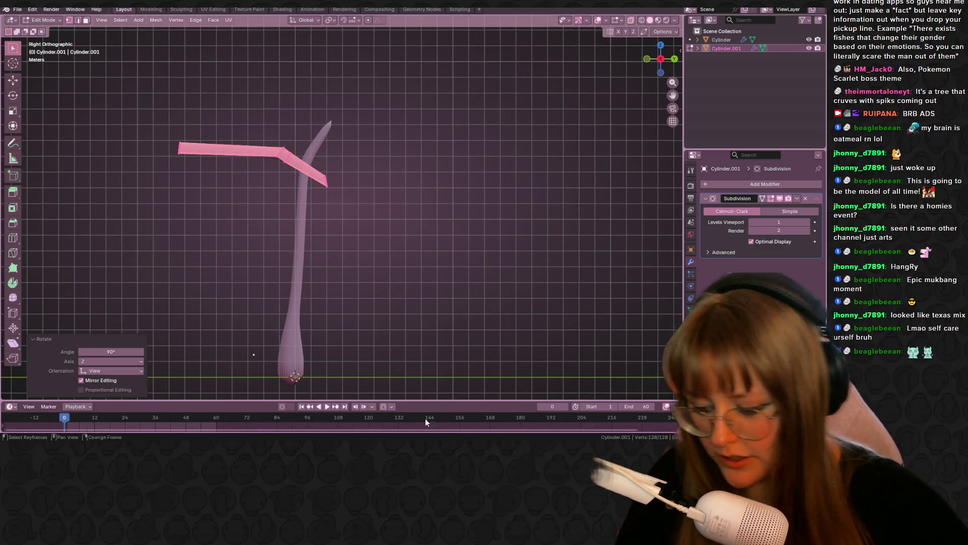
{"action": "middle_click_drag", "start_coordinate": [359, 233], "coordinate": [368, 213], "text": "shift"}
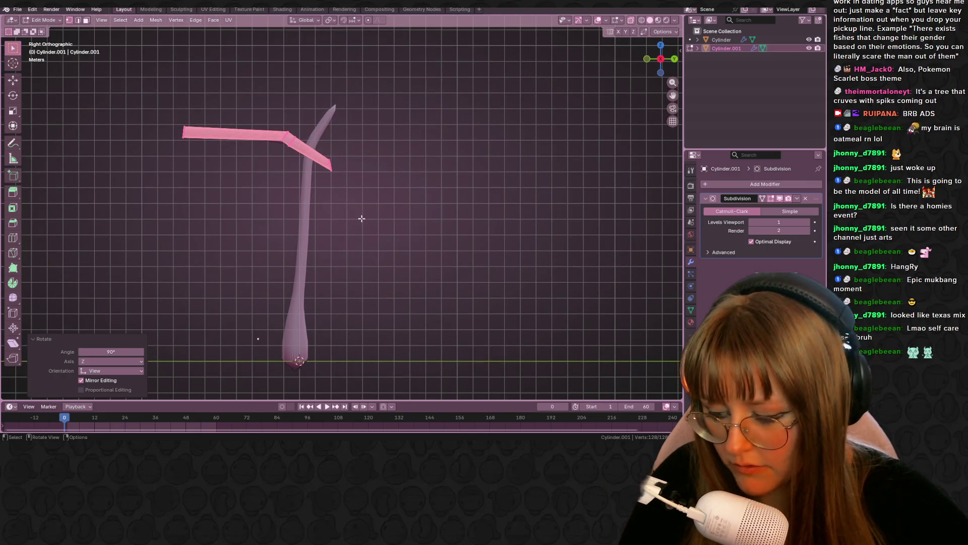
{"action": "key", "text": "g"}
{"action": "left_click", "coordinate": [487, 276]}
{"action": "key", "text": "g"}
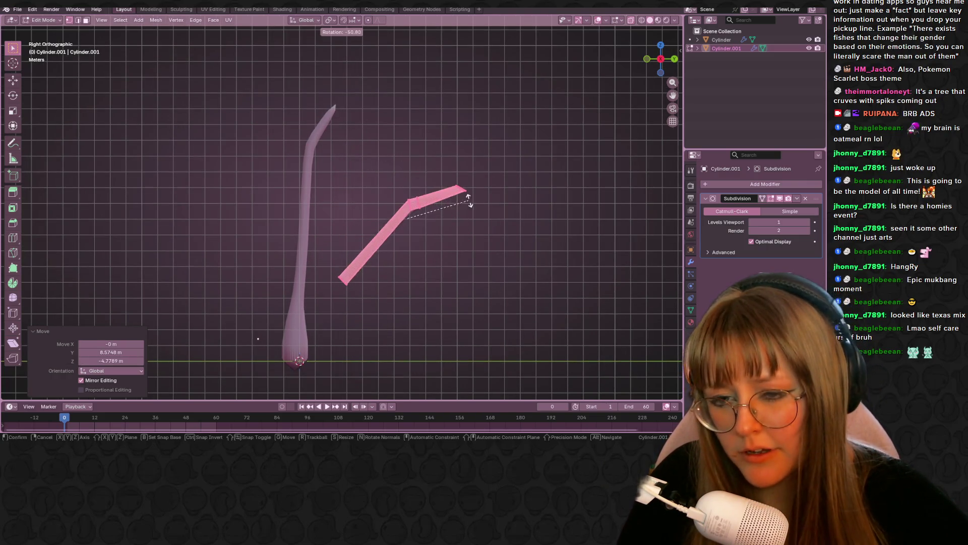
{"action": "left_click", "coordinate": [467, 200]}
{"action": "key", "text": "s"}
{"action": "left_click", "coordinate": [436, 176]}
Fit the section onto the trunk: tilt about 17 degrees, resize to 0.406, adjust from Top view
{"action": "key", "text": "g"}
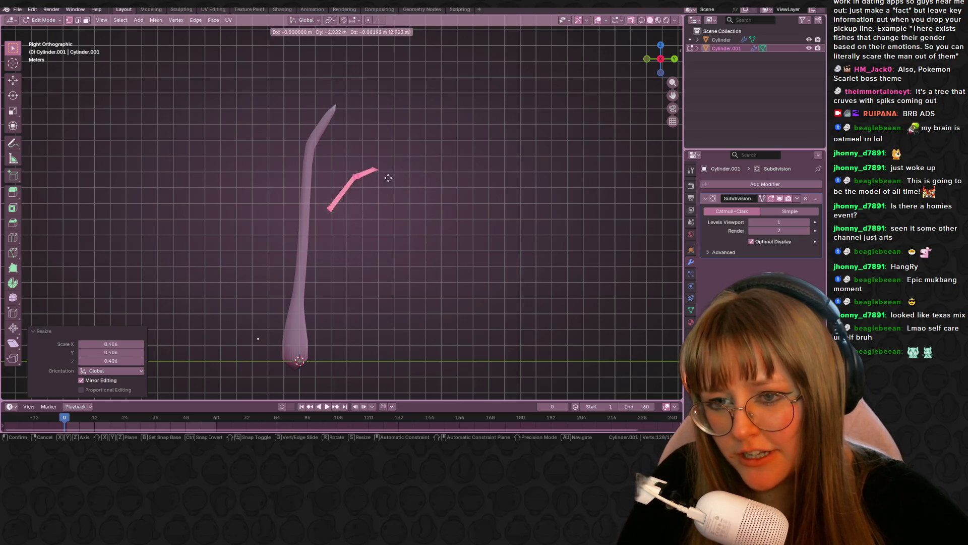
{"action": "left_click", "coordinate": [389, 162]}
{"action": "key", "text": "r"}
{"action": "left_click", "coordinate": [444, 173]}
{"action": "key", "text": "s"}
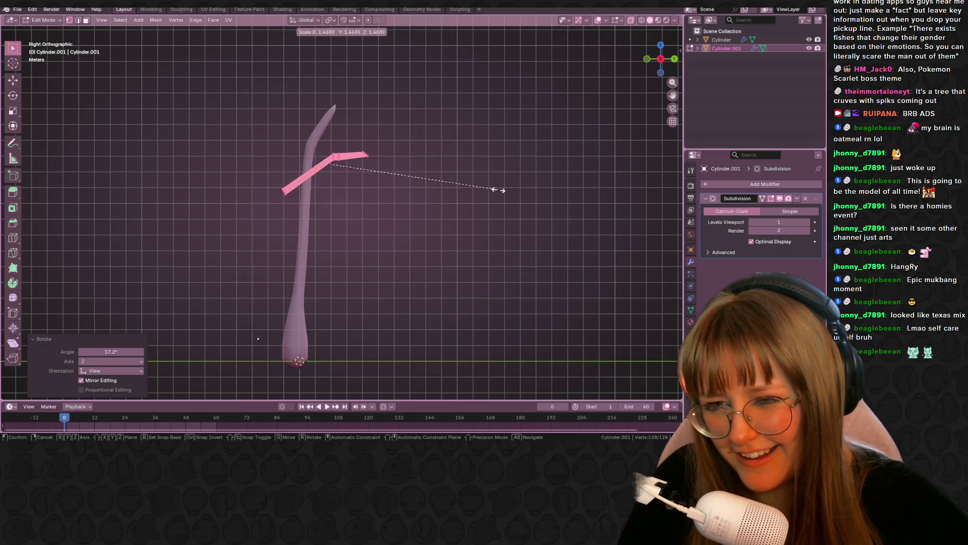
{"action": "left_click", "coordinate": [492, 190]}
{"action": "key", "text": "g"}
{"action": "left_click", "coordinate": [513, 200]}
{"action": "mouse_move", "coordinate": [513, 199]}
{"action": "middle_mouse_down"}
{"action": "mouse_move", "coordinate": [454, 260]}
{"action": "mouse_move", "coordinate": [509, 190]}
{"action": "mouse_move", "coordinate": [449, 218]}
{"action": "mouse_move", "coordinate": [315, 253]}
{"action": "middle_mouse_up"}
{"action": "left_click", "coordinate": [662, 59]}
{"action": "key", "text": "g"}
{"action": "left_click", "coordinate": [376, 174]}
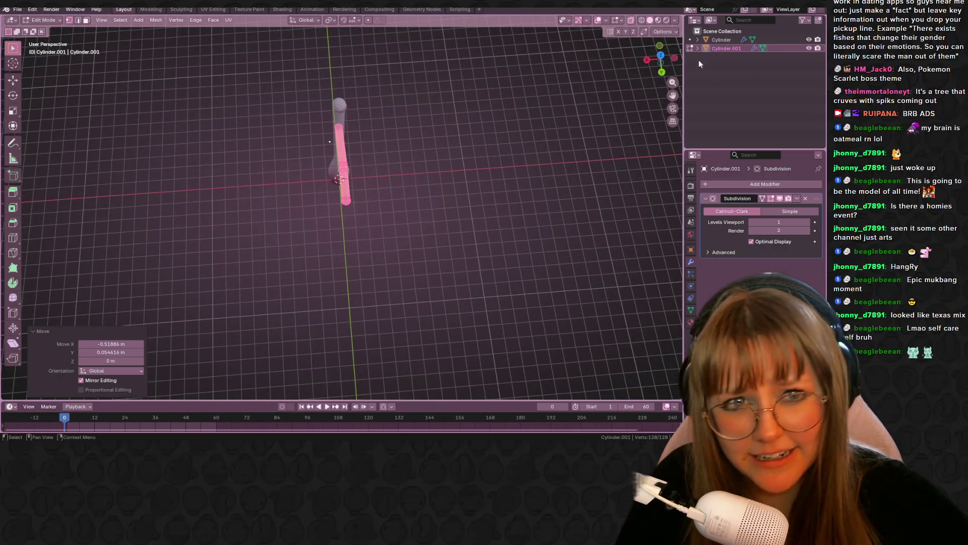
From the top view, move the stalk copy and rotate it about -49 degrees into place
{"action": "left_click", "coordinate": [659, 58]}
{"action": "scroll", "coordinate": [461, 180], "scroll_direction": "down", "scroll_amount": 2}
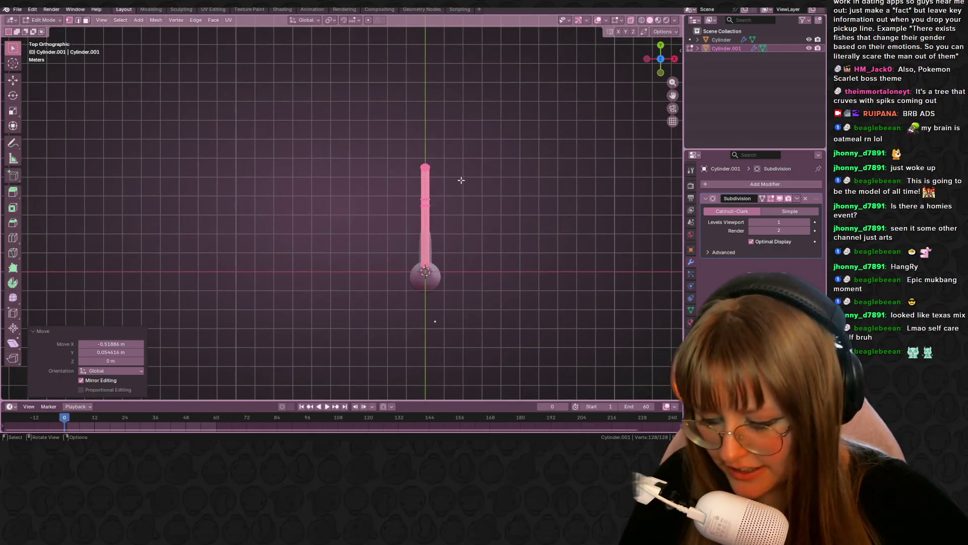
{"action": "key", "text": "g"}
{"action": "left_click", "coordinate": [370, 183]}
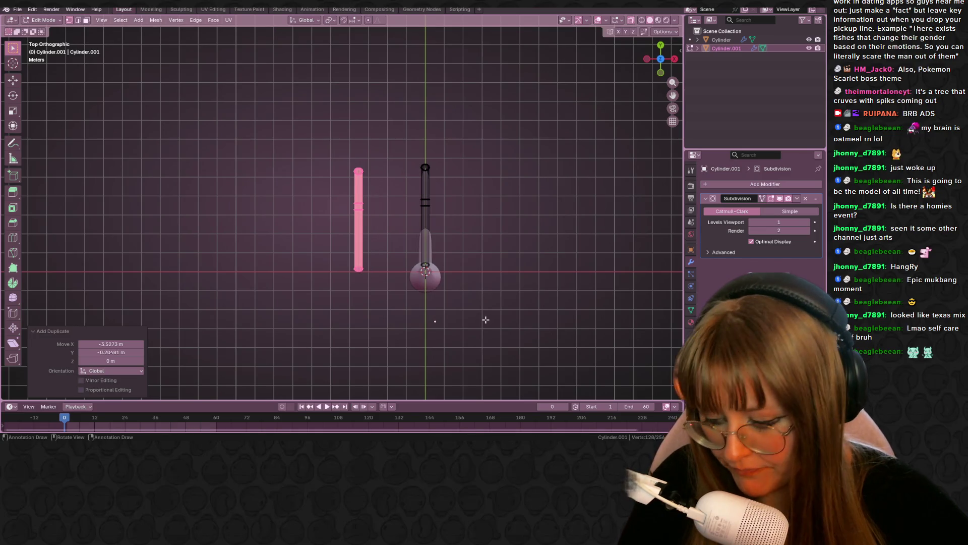
{"action": "key", "text": "r"}
{"action": "left_click", "coordinate": [493, 192]}
{"action": "key", "text": "g"}
{"action": "left_click", "coordinate": [519, 225]}
{"action": "key", "text": "g"}
{"action": "left_click", "coordinate": [525, 249]}
Angle the pink stalk toward horizontal and shift it slightly along X
{"action": "key", "text": "r"}
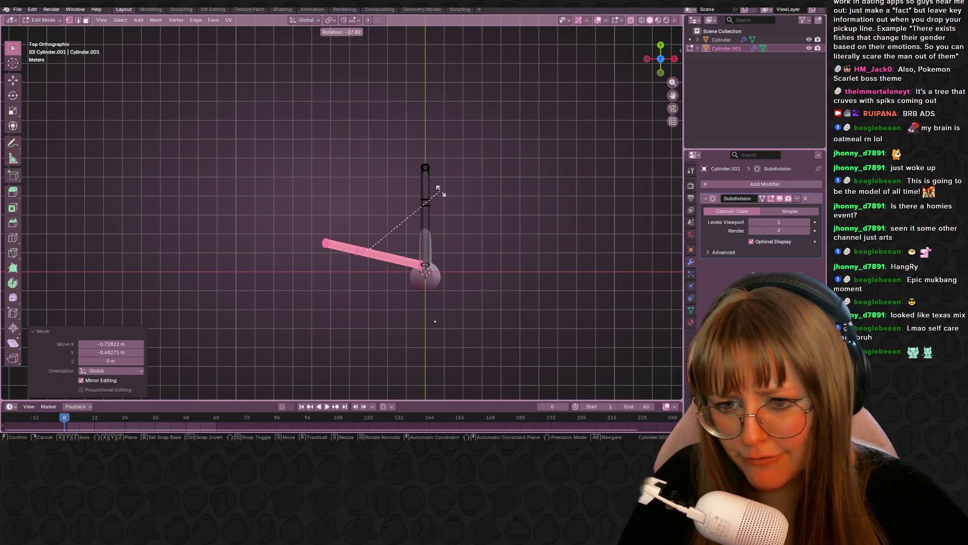
{"action": "key", "text": "g"}
{"action": "left_click", "coordinate": [440, 204]}
{"action": "middle_click_drag", "start_coordinate": [440, 205], "coordinate": [403, 168], "text": "shift"}
{"action": "key", "text": "g"}
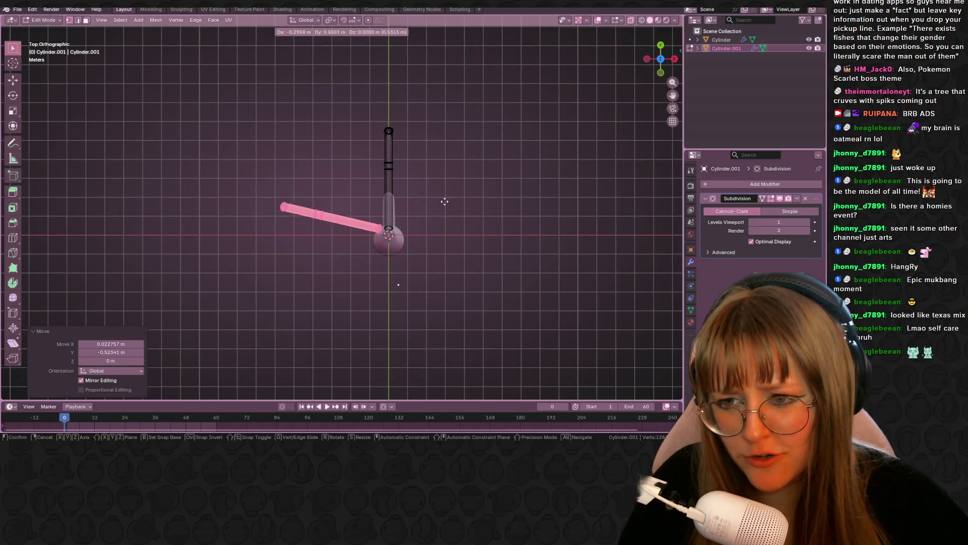
{"action": "left_click", "coordinate": [449, 215]}
{"action": "key", "text": "r"}
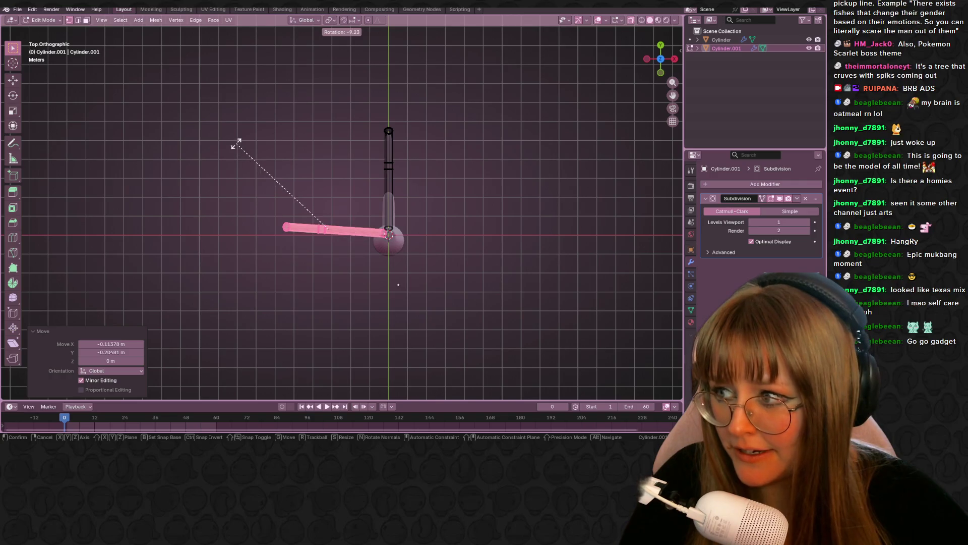
{"action": "left_click", "coordinate": [283, 151]}
{"action": "key", "text": "g"}
{"action": "key", "text": "x"}
{"action": "left_click", "coordinate": [344, 181]}
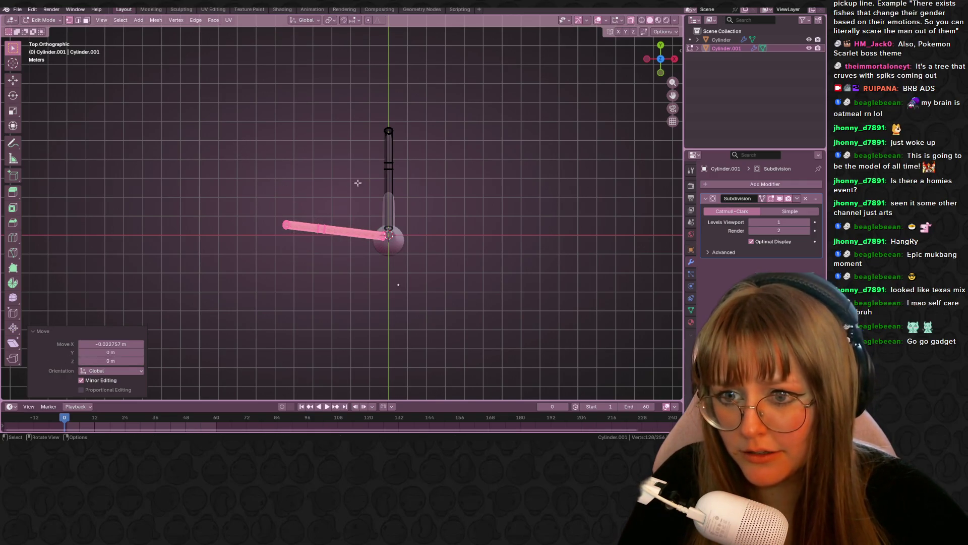
Shrink the pink stalk and seat it on the upper rod with its end angled diagonally
{"action": "key", "text": "g"}
{"action": "left_click", "coordinate": [405, 145]}
{"action": "key", "text": "s"}
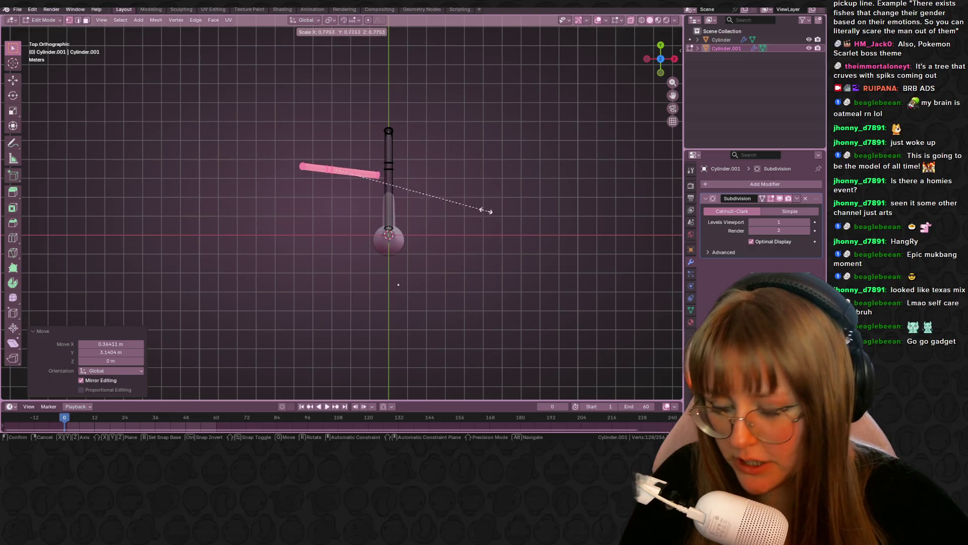
{"action": "left_click", "coordinate": [419, 199]}
{"action": "key", "text": "g"}
{"action": "left_click", "coordinate": [457, 199]}
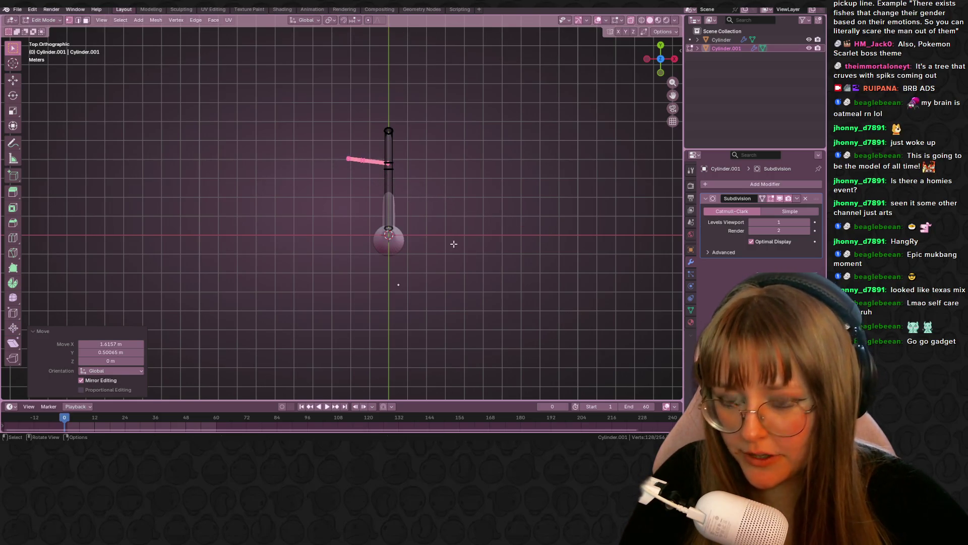
{"action": "key", "text": "g"}
{"action": "left_click", "coordinate": [383, 293]}
{"action": "key", "text": "g"}
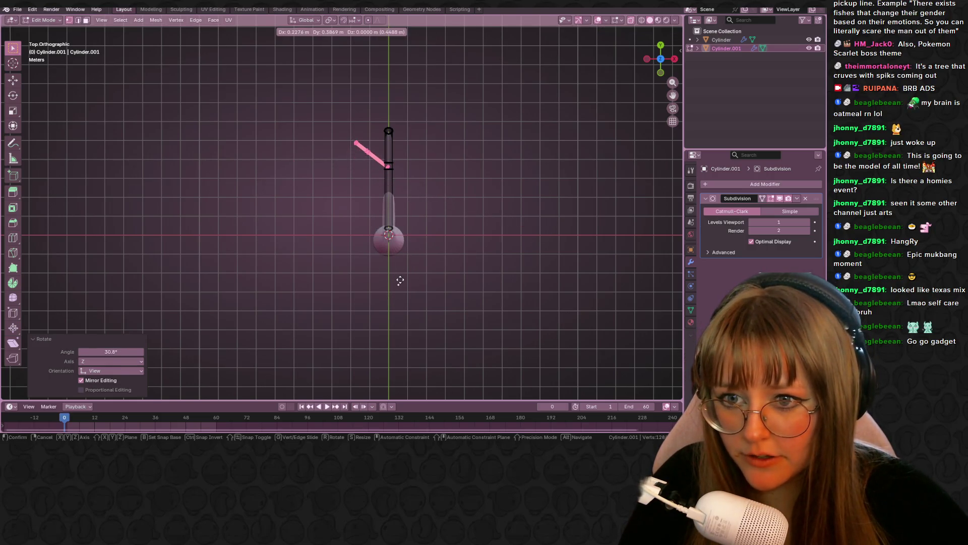
{"action": "left_click", "coordinate": [400, 281]}
Raise the stalk, then check its fit on the trunk in Object Mode
{"action": "scroll", "coordinate": [426, 233], "scroll_direction": "up", "scroll_amount": 1}
{"action": "middle_click_drag", "start_coordinate": [426, 234], "coordinate": [589, 86]}
{"action": "mouse_move", "coordinate": [654, 66]}
{"action": "middle_mouse_down"}
{"action": "mouse_move", "coordinate": [564, 61]}
{"action": "mouse_move", "coordinate": [417, 115]}
{"action": "mouse_move", "coordinate": [415, 173]}
{"action": "mouse_move", "coordinate": [594, 173]}
{"action": "mouse_move", "coordinate": [469, 136]}
{"action": "mouse_move", "coordinate": [516, 162]}
{"action": "mouse_move", "coordinate": [512, 275]}
{"action": "mouse_move", "coordinate": [639, 24]}
{"action": "middle_mouse_up"}
{"action": "key", "text": "g"}
{"action": "left_click", "coordinate": [513, 60]}
{"action": "key", "text": "Tab"}
{"action": "mouse_move", "coordinate": [504, 151]}
{"action": "middle_mouse_down"}
{"action": "mouse_move", "coordinate": [428, 191]}
{"action": "mouse_move", "coordinate": [444, 212]}
{"action": "mouse_move", "coordinate": [485, 195]}
{"action": "mouse_move", "coordinate": [542, 219]}
{"action": "mouse_move", "coordinate": [470, 207]}
{"action": "mouse_move", "coordinate": [410, 212]}
{"action": "mouse_move", "coordinate": [413, 183]}
{"action": "middle_mouse_up"}
{"action": "key", "text": "Tab"}
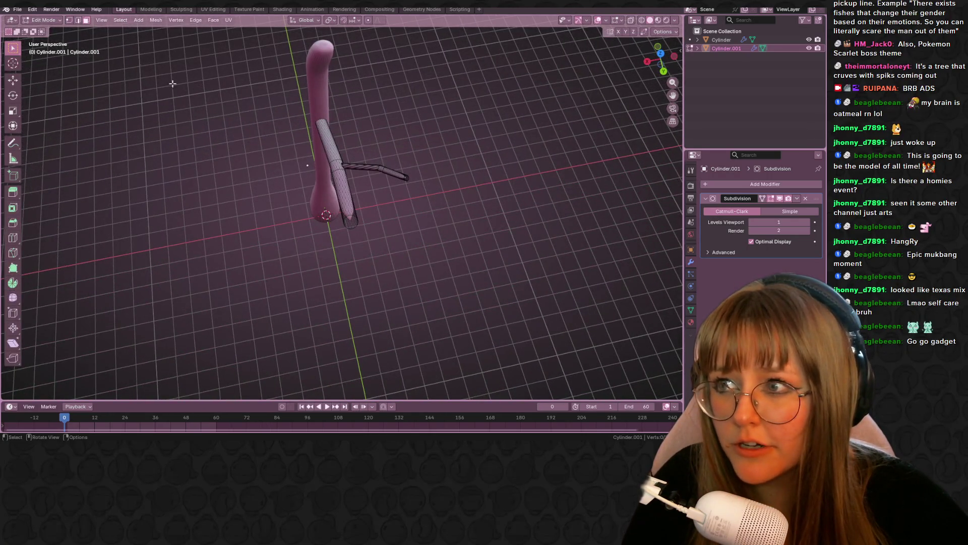
{"action": "mouse_move", "coordinate": [488, 233]}
{"action": "middle_mouse_down"}
{"action": "mouse_move", "coordinate": [392, 147]}
{"action": "mouse_move", "coordinate": [379, 183]}
{"action": "mouse_move", "coordinate": [386, 217]}
{"action": "mouse_move", "coordinate": [444, 206]}
{"action": "mouse_move", "coordinate": [443, 252]}
{"action": "mouse_move", "coordinate": [513, 227]}
{"action": "middle_mouse_up"}
Select the whole branch mesh and remove its Subdivision modifier
{"action": "key", "text": "a"}
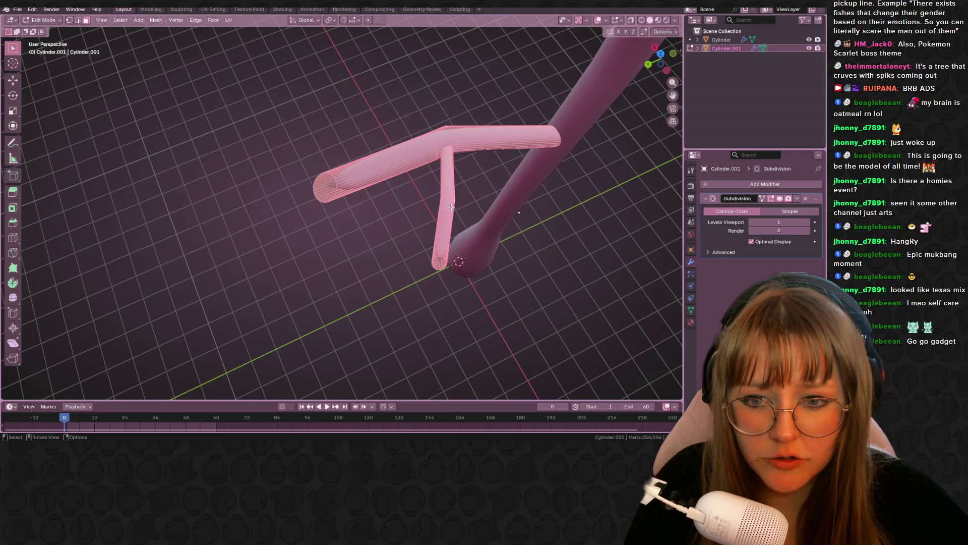
{"action": "left_click", "coordinate": [797, 199]}
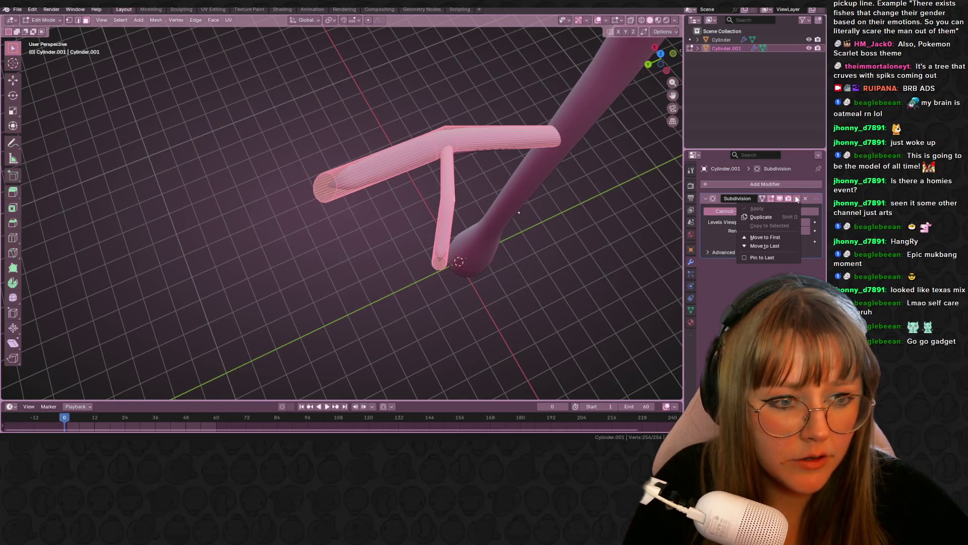
{"action": "left_click", "coordinate": [805, 199]}
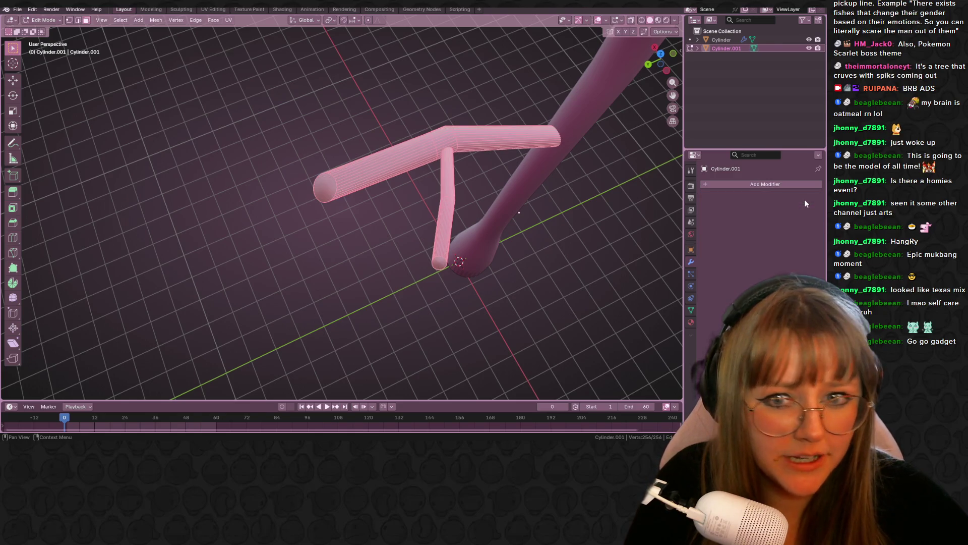
{"action": "middle_click_drag", "start_coordinate": [214, 257], "coordinate": [335, 203]}
{"action": "key", "text": "Tab"}
{"action": "mouse_move", "coordinate": [470, 277]}
{"action": "middle_mouse_down"}
{"action": "mouse_move", "coordinate": [546, 262]}
{"action": "mouse_move", "coordinate": [550, 297]}
{"action": "mouse_move", "coordinate": [528, 248]}
{"action": "mouse_move", "coordinate": [561, 228]}
{"action": "middle_mouse_up"}
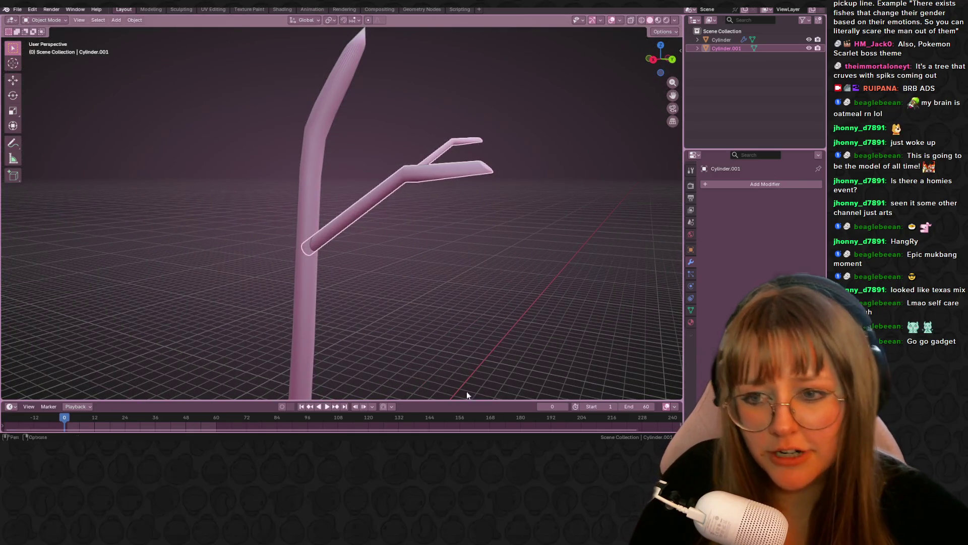
{"action": "key", "text": "Tab"}
{"action": "mouse_move", "coordinate": [478, 181]}
{"action": "middle_mouse_down"}
{"action": "mouse_move", "coordinate": [480, 213]}
{"action": "mouse_move", "coordinate": [456, 216]}
{"action": "mouse_move", "coordinate": [461, 158]}
{"action": "middle_mouse_up"}
Scale down the branch end and its tip to shorten them
{"action": "key", "text": "s"}
{"action": "left_click", "coordinate": [477, 232]}
{"action": "key", "text": "s"}
{"action": "left_click", "coordinate": [580, 217]}
{"action": "mouse_move", "coordinate": [580, 217]}
{"action": "middle_mouse_down"}
{"action": "mouse_move", "coordinate": [574, 237]}
{"action": "mouse_move", "coordinate": [634, 244]}
{"action": "mouse_move", "coordinate": [524, 267]}
{"action": "mouse_move", "coordinate": [563, 239]}
{"action": "mouse_move", "coordinate": [568, 223]}
{"action": "mouse_move", "coordinate": [546, 261]}
{"action": "mouse_move", "coordinate": [554, 255]}
{"action": "middle_mouse_up"}
Select just the connected arm piece of the branch
{"action": "key", "text": "a"}
{"action": "key", "text": "alt+a"}
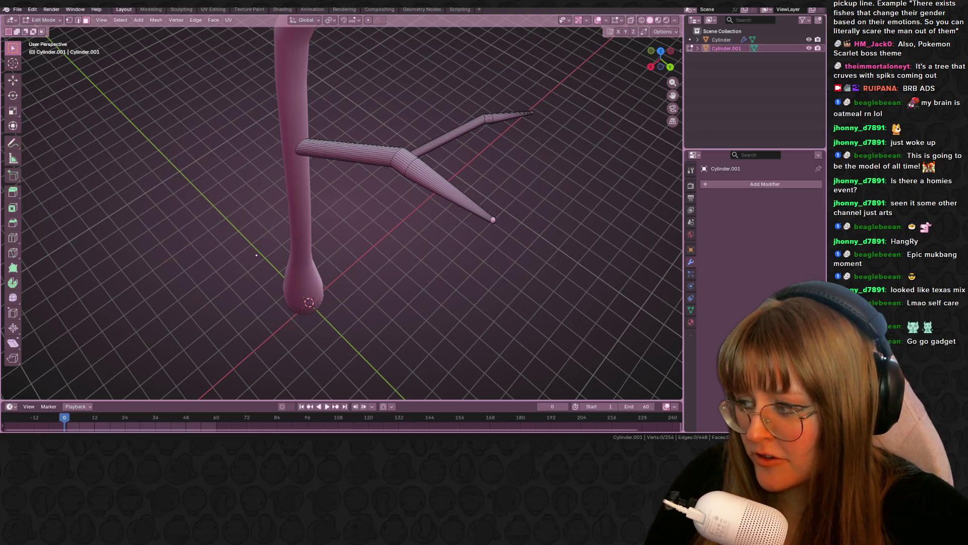
{"action": "mouse_move", "coordinate": [180, 167]}
{"action": "middle_mouse_down"}
{"action": "mouse_move", "coordinate": [493, 157]}
{"action": "mouse_move", "coordinate": [462, 121]}
{"action": "mouse_move", "coordinate": [498, 156]}
{"action": "mouse_move", "coordinate": [560, 83]}
{"action": "middle_mouse_up"}
{"action": "key", "text": "l"}
{"action": "mouse_move", "coordinate": [656, 50]}
{"action": "middle_mouse_down"}
{"action": "mouse_move", "coordinate": [403, 141]}
{"action": "mouse_move", "coordinate": [341, 182]}
{"action": "middle_mouse_up"}
Duplicate the arm into a smaller, rotated twig
{"action": "key", "text": "shift+d"}
{"action": "left_click", "coordinate": [328, 160]}
{"action": "key", "text": "r"}
{"action": "left_click", "coordinate": [389, 151]}
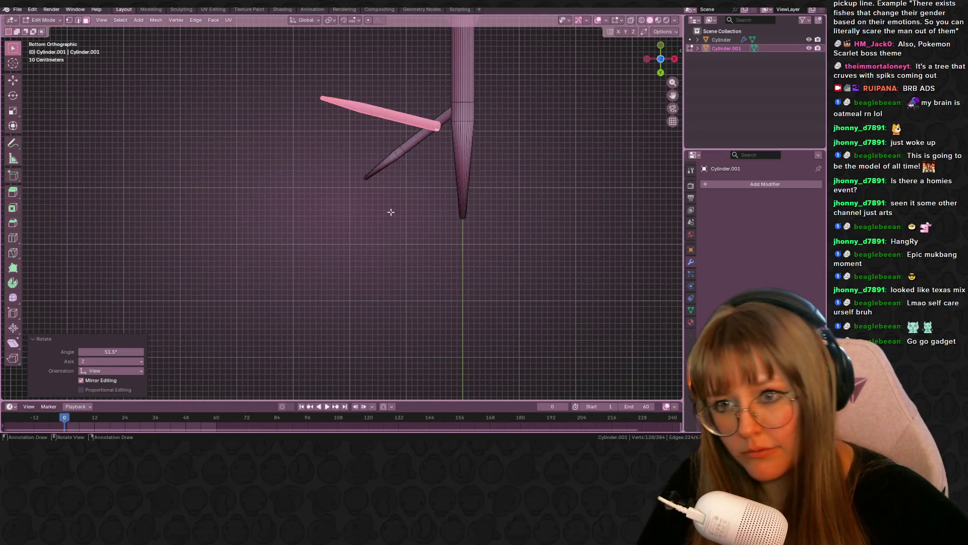
{"action": "key", "text": "s"}
{"action": "left_click", "coordinate": [431, 108]}
{"action": "key", "text": "g"}
{"action": "left_click", "coordinate": [438, 151]}
Position the twig from the back view and reselect the connected arm piece
{"action": "left_click", "coordinate": [660, 73]}
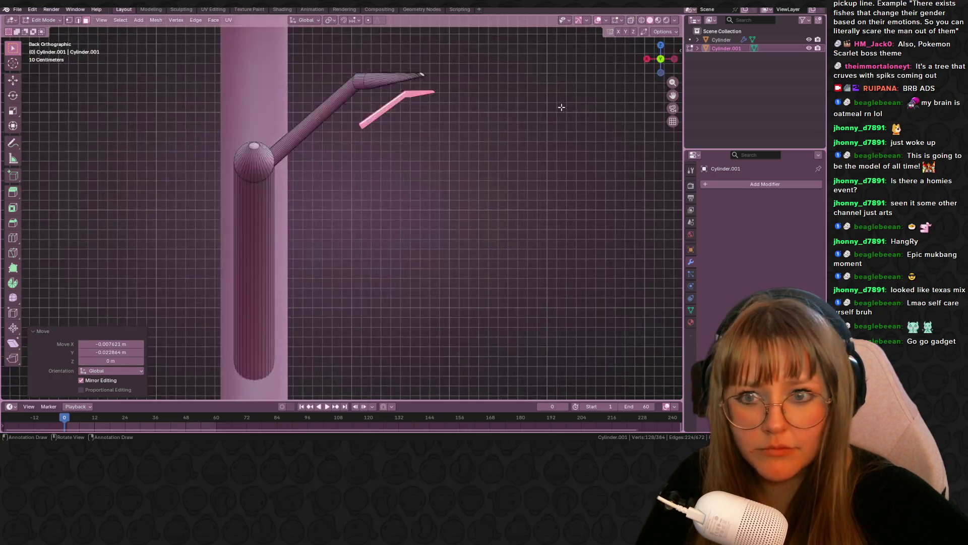
{"action": "key", "text": "g"}
{"action": "left_click", "coordinate": [381, 103]}
{"action": "mouse_move", "coordinate": [381, 103]}
{"action": "middle_mouse_down"}
{"action": "mouse_move", "coordinate": [443, 156]}
{"action": "mouse_move", "coordinate": [460, 101]}
{"action": "mouse_move", "coordinate": [490, 173]}
{"action": "mouse_move", "coordinate": [542, 162]}
{"action": "middle_mouse_up"}
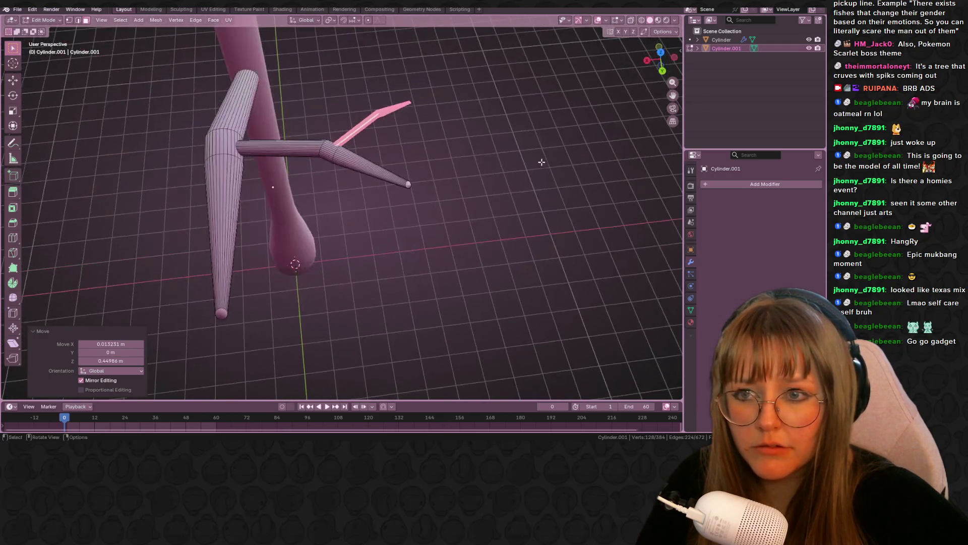
{"action": "key", "text": "l"}
{"action": "mouse_move", "coordinate": [342, 165]}
{"action": "middle_mouse_down"}
{"action": "mouse_move", "coordinate": [391, 169]}
{"action": "mouse_move", "coordinate": [631, 85]}
{"action": "middle_mouse_up"}
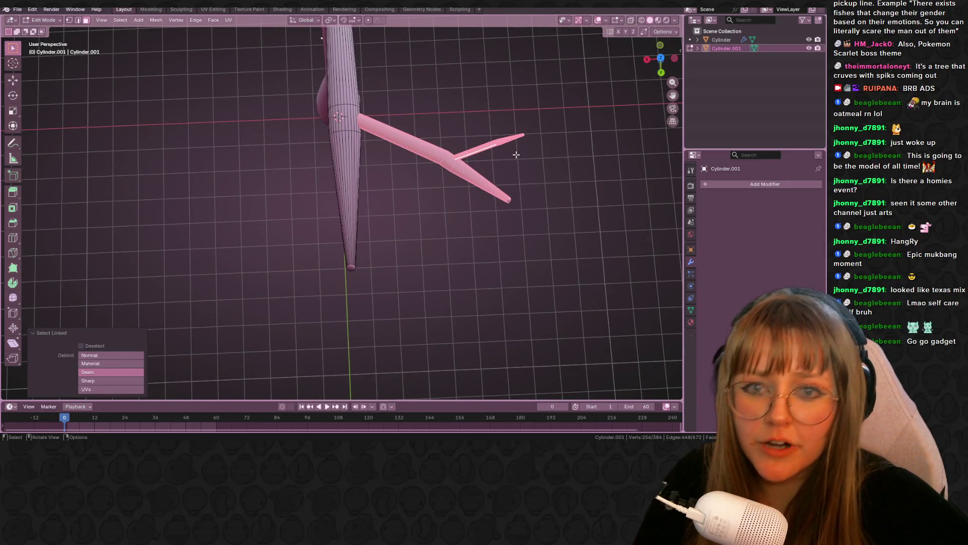
{"action": "scroll", "coordinate": [517, 155], "scroll_direction": "down", "scroll_amount": 2}
Duplicate the arm, rotate it 90° and move it beside the trunk
{"action": "key", "text": "shift+d"}
{"action": "left_click", "coordinate": [446, 262]}
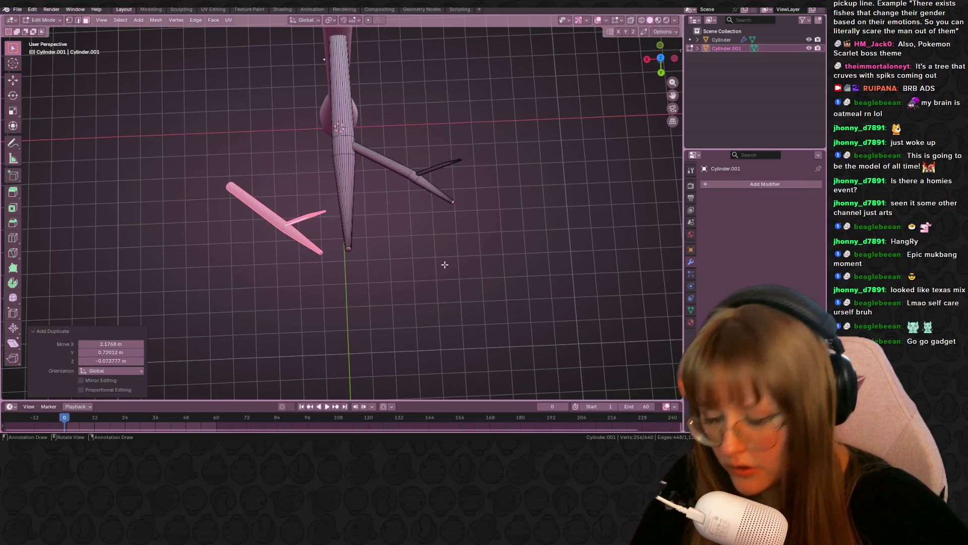
{"action": "type", "text": "r90"}
{"action": "key", "text": "Return"}
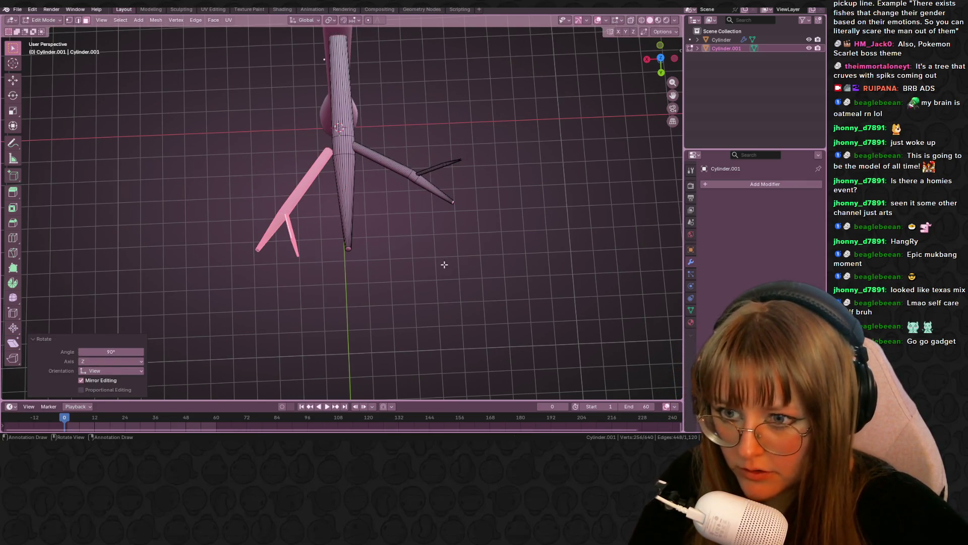
{"action": "key", "text": "r"}
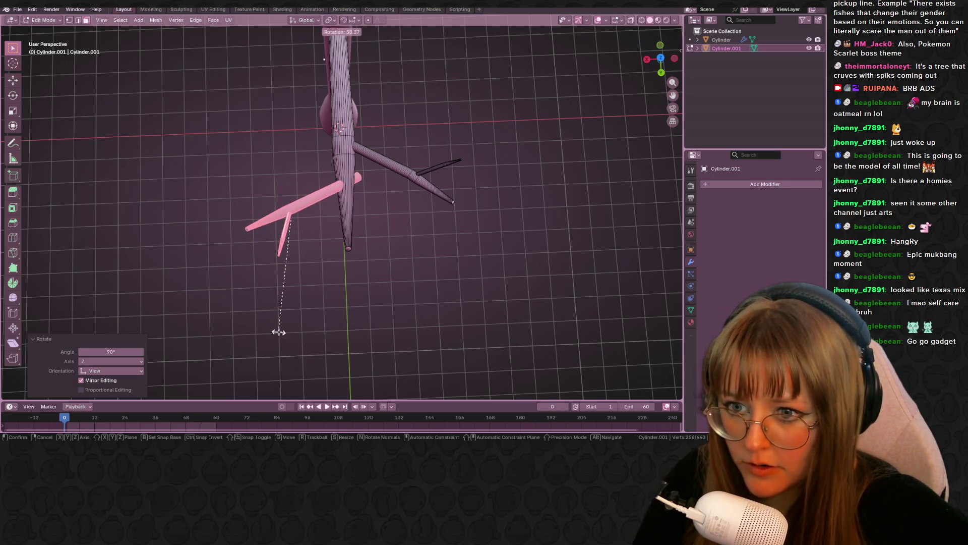
{"action": "left_click", "coordinate": [277, 331]}
{"action": "key", "text": "g"}
{"action": "left_click", "coordinate": [280, 194]}
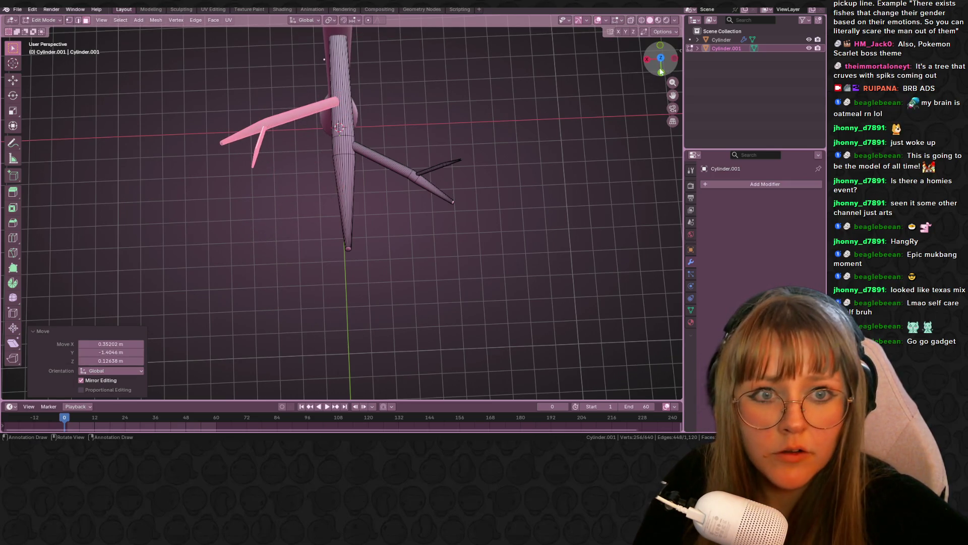
Press the arm against the trunk from bottom and side views, then tilt it upward
{"action": "key", "text": "ctrl+KP_7"}
{"action": "key", "text": "g"}
{"action": "left_click", "coordinate": [357, 102]}
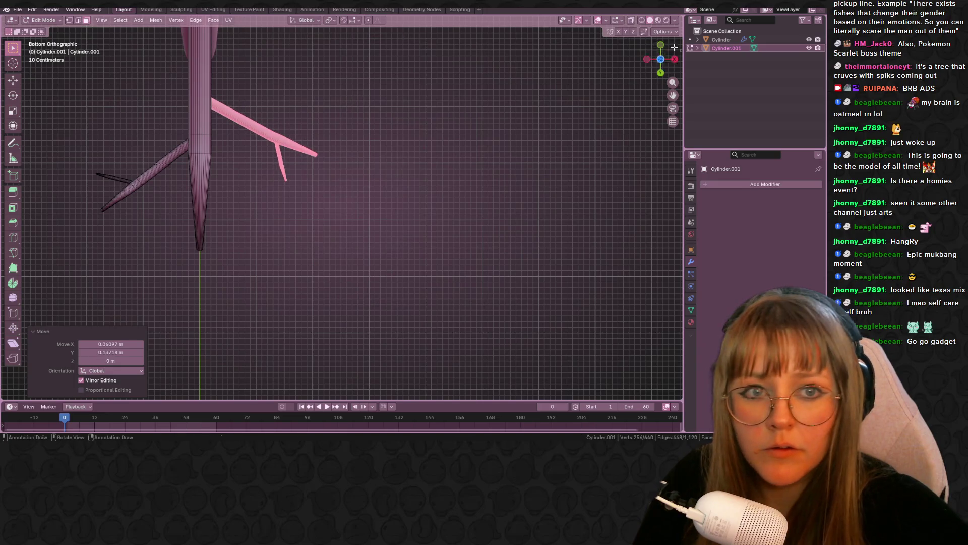
{"action": "left_click", "coordinate": [674, 59]}
{"action": "key", "text": "g"}
{"action": "left_click", "coordinate": [194, 187]}
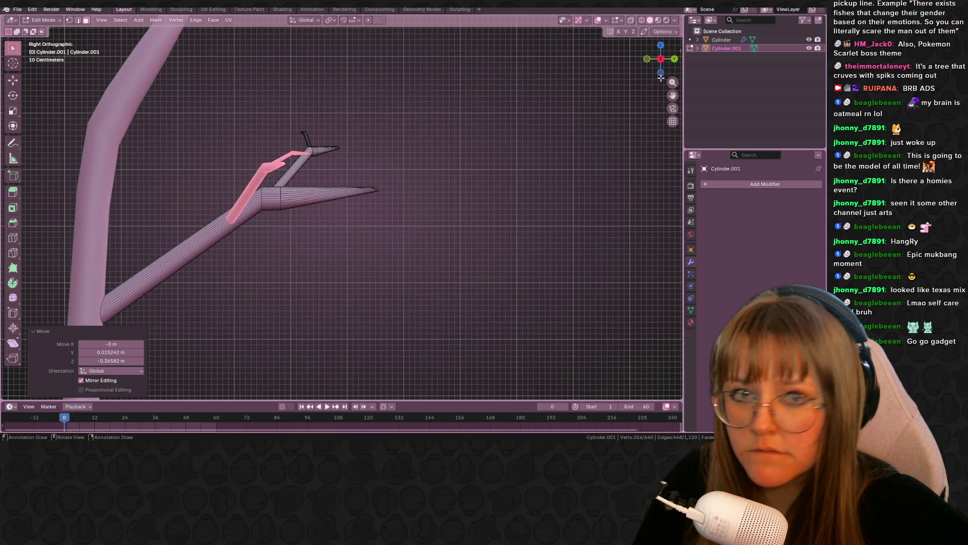
{"action": "left_click", "coordinate": [648, 60]}
{"action": "key", "text": "r"}
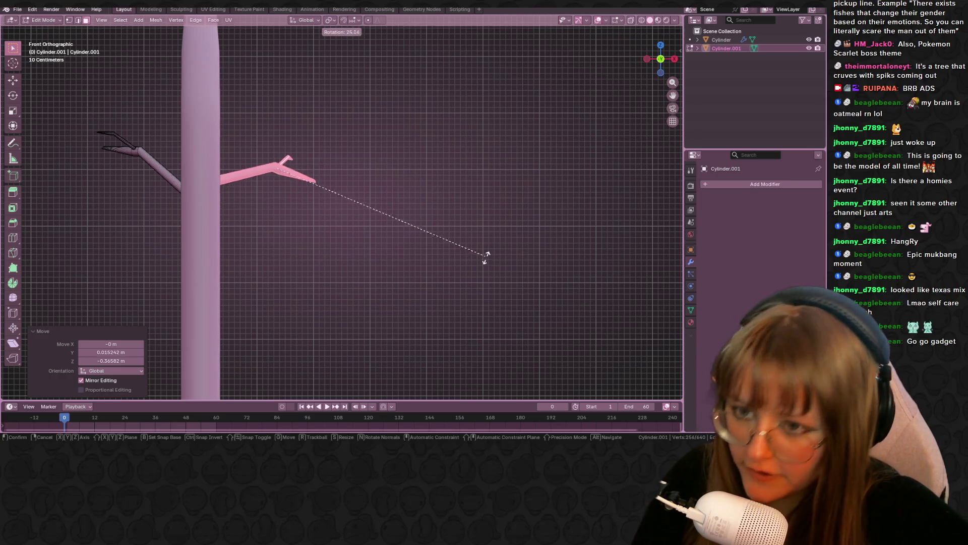
{"action": "left_click", "coordinate": [471, 243]}
Lower the pink branch along Z, then select the whole mesh
{"action": "middle_click_drag", "start_coordinate": [436, 174], "coordinate": [395, 163]}
{"action": "key", "text": "g"}
{"action": "key", "text": "z"}
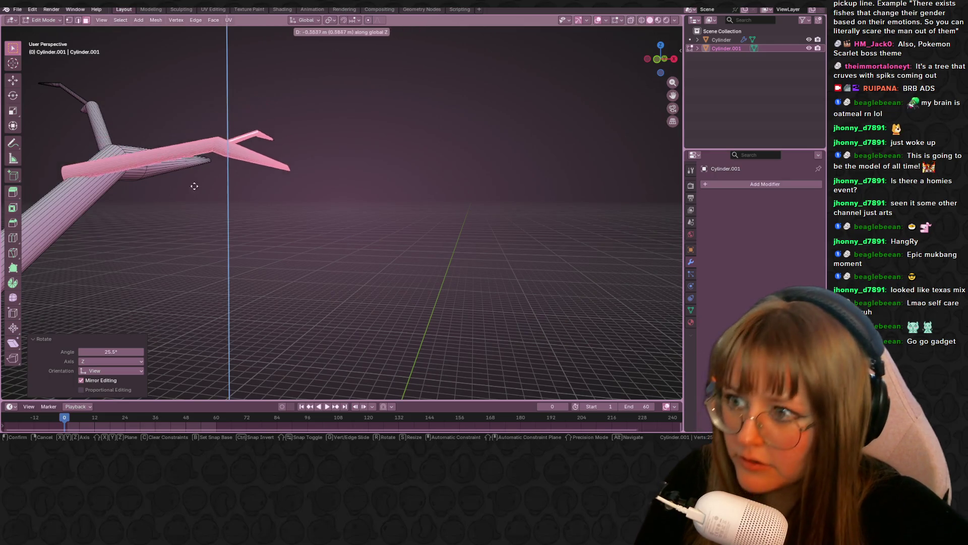
{"action": "left_click", "coordinate": [201, 206]}
{"action": "key", "text": "alt+a"}
{"action": "mouse_move", "coordinate": [361, 206]}
{"action": "middle_mouse_down"}
{"action": "mouse_move", "coordinate": [389, 262]}
{"action": "mouse_move", "coordinate": [413, 232]}
{"action": "mouse_move", "coordinate": [391, 174]}
{"action": "mouse_move", "coordinate": [482, 214]}
{"action": "mouse_move", "coordinate": [363, 307]}
{"action": "mouse_move", "coordinate": [359, 275]}
{"action": "mouse_move", "coordinate": [555, 166]}
{"action": "middle_mouse_up"}
{"action": "key", "text": "a"}
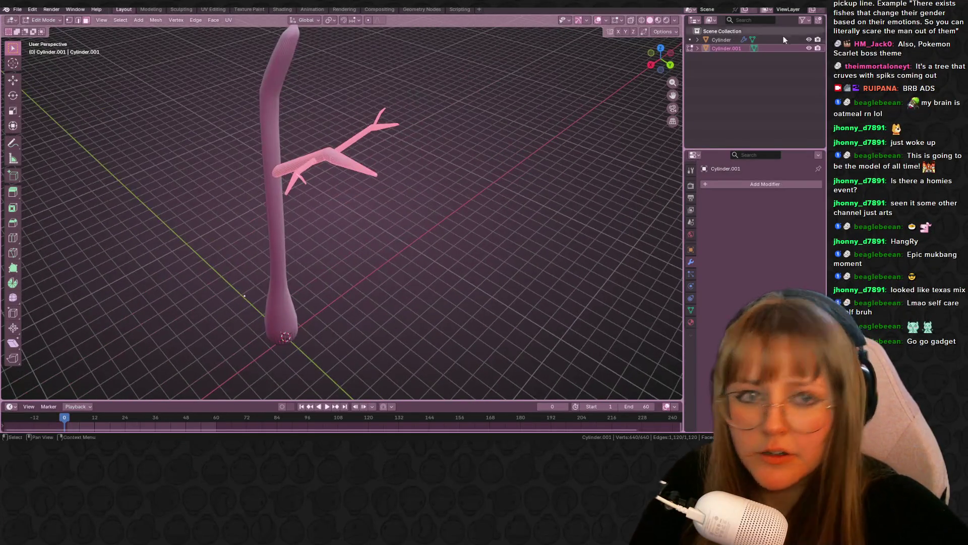
Duplicate the branch higher up the trunk and shrink the copy
{"action": "left_click", "coordinate": [671, 63]}
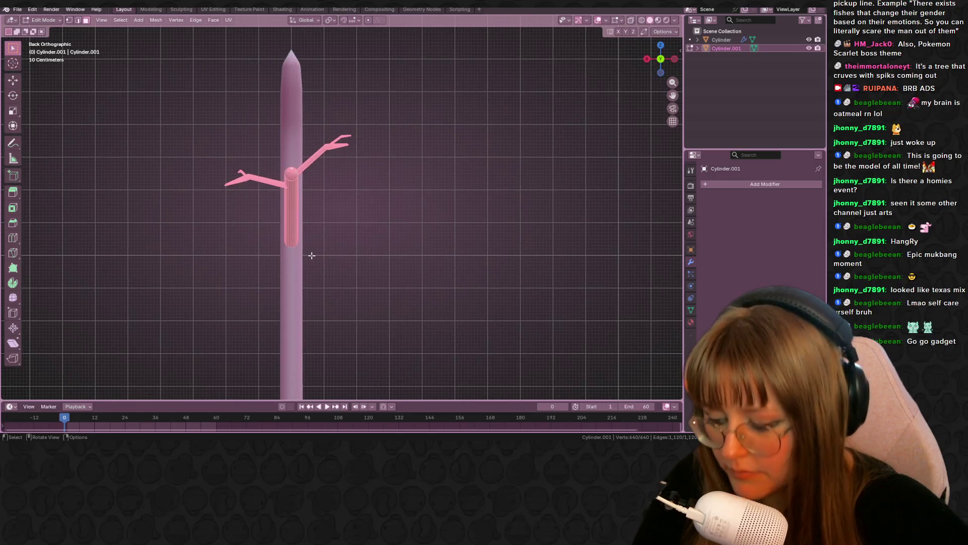
{"action": "key", "text": "shift+a"}
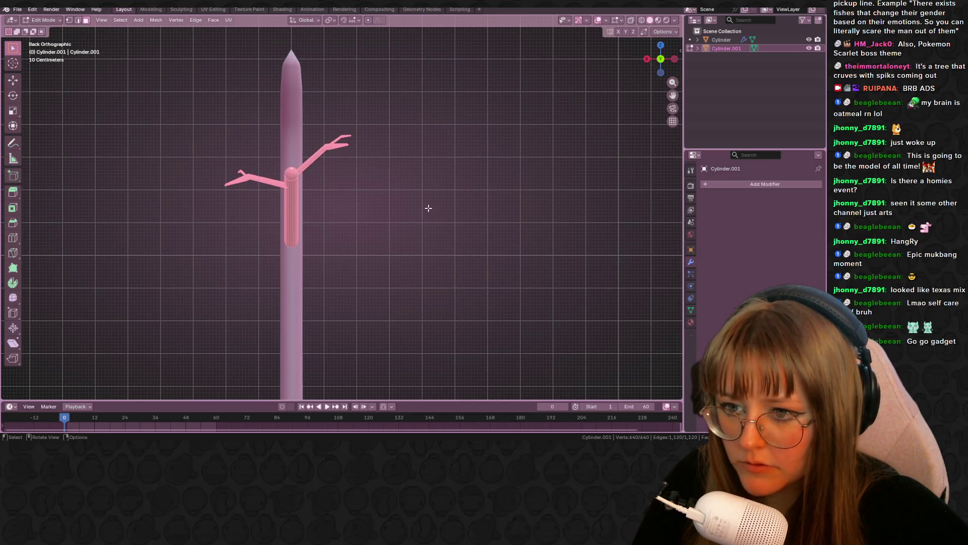
{"action": "key", "text": "shift+d"}
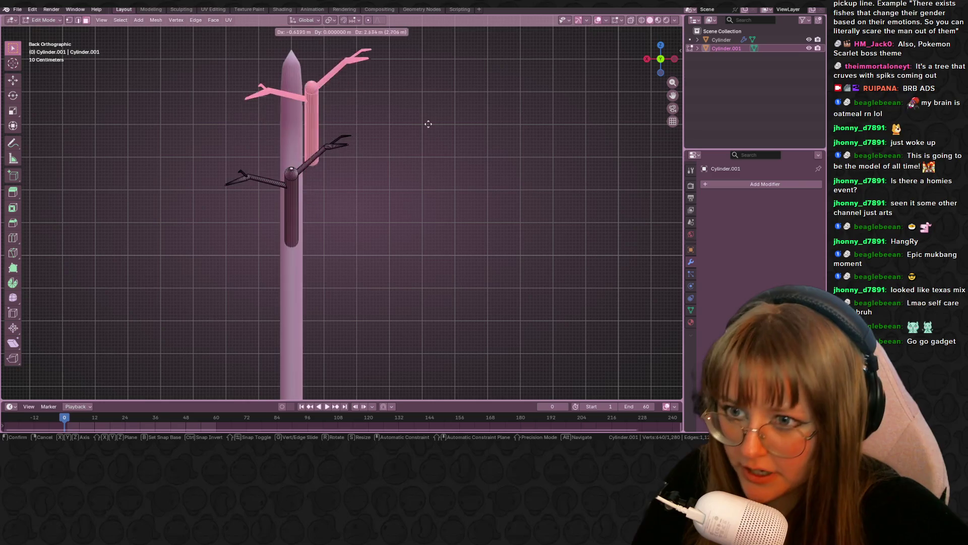
{"action": "left_click", "coordinate": [428, 108]}
{"action": "mouse_move", "coordinate": [369, 180]}
{"action": "middle_mouse_down"}
{"action": "mouse_move", "coordinate": [383, 203]}
{"action": "mouse_move", "coordinate": [437, 139]}
{"action": "mouse_move", "coordinate": [431, 170]}
{"action": "middle_mouse_up"}
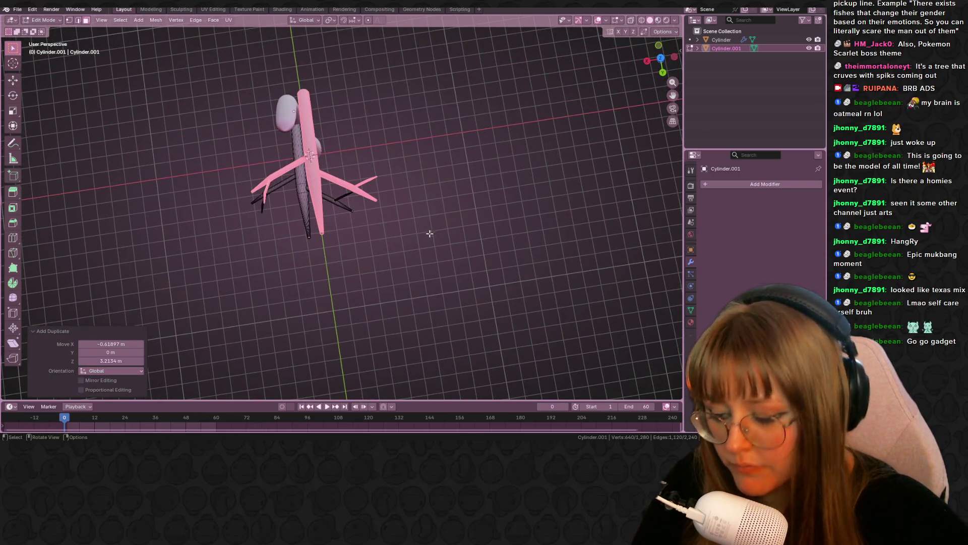
{"action": "key", "text": "g"}
{"action": "left_click", "coordinate": [469, 116]}
{"action": "key", "text": "s"}
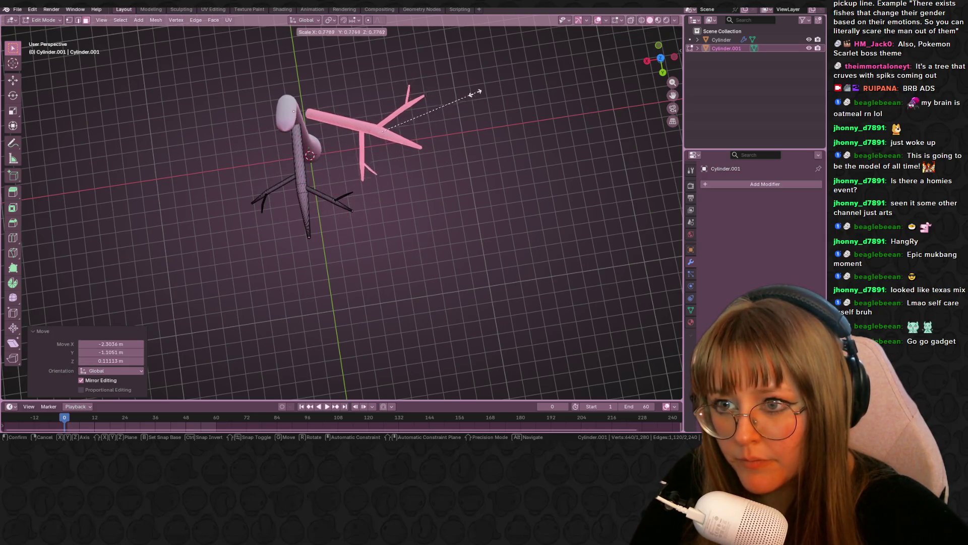
{"action": "left_click", "coordinate": [448, 103]}
{"action": "key", "text": "g"}
{"action": "left_click", "coordinate": [407, 84]}
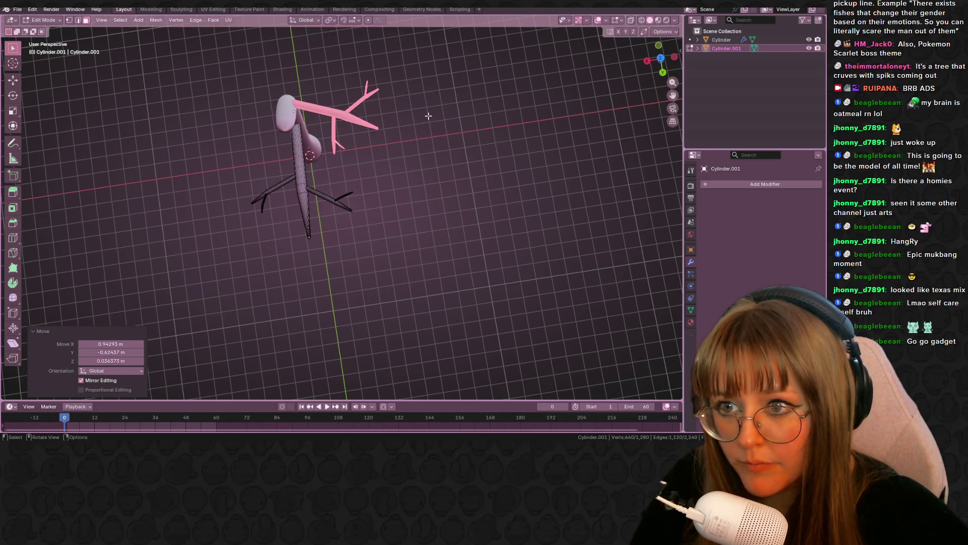
Adjust the upper branch's position from the back and side views
{"action": "middle_click_drag", "start_coordinate": [421, 101], "coordinate": [406, 41]}
{"action": "left_click", "coordinate": [657, 61]}
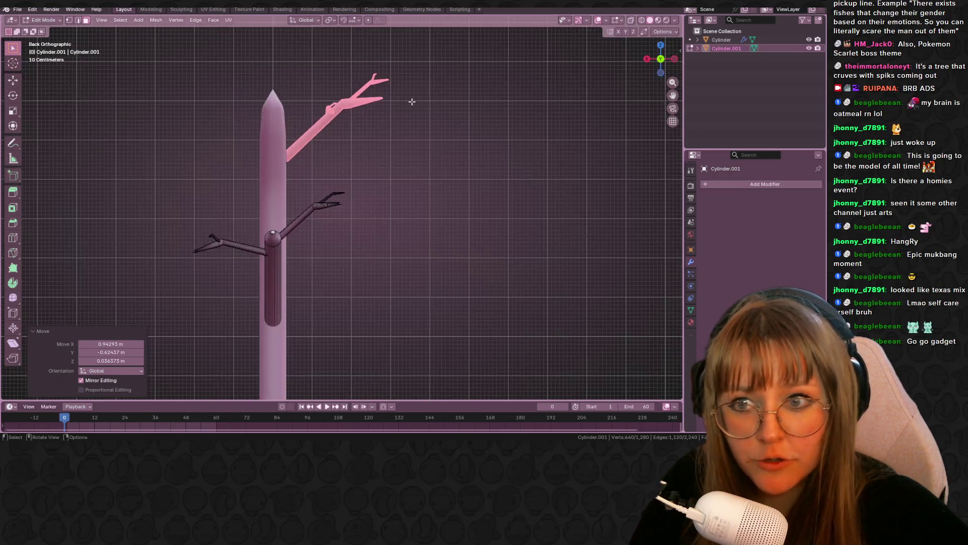
{"action": "key", "text": "g"}
{"action": "left_click", "coordinate": [390, 139]}
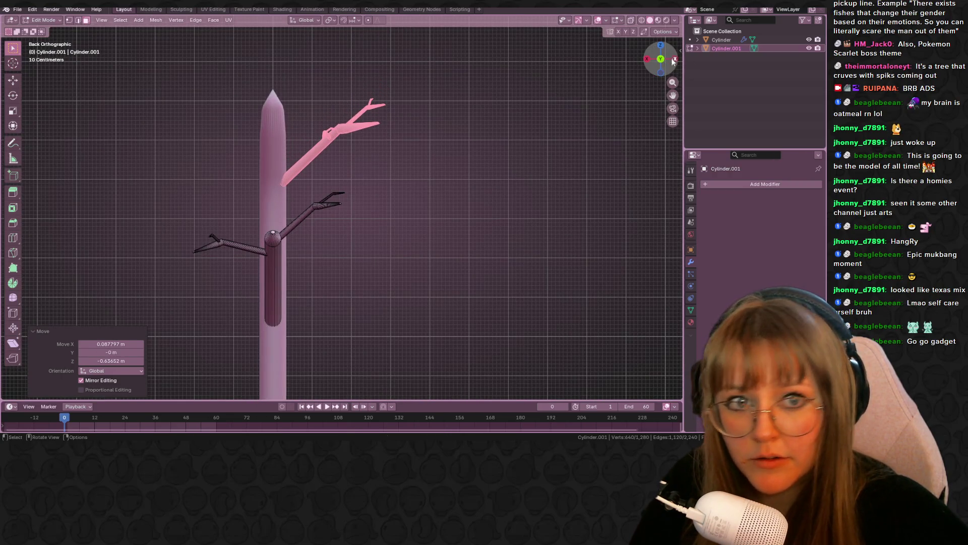
{"action": "left_click", "coordinate": [674, 61]}
{"action": "key", "text": "g"}
{"action": "left_click", "coordinate": [435, 143]}
{"action": "middle_click_drag", "start_coordinate": [436, 143], "coordinate": [610, 74]}
From the top view, rotate the upper branch around the trunk, fit it in, and exit Edit Mode
{"action": "left_click", "coordinate": [660, 64]}
{"action": "key", "text": "r"}
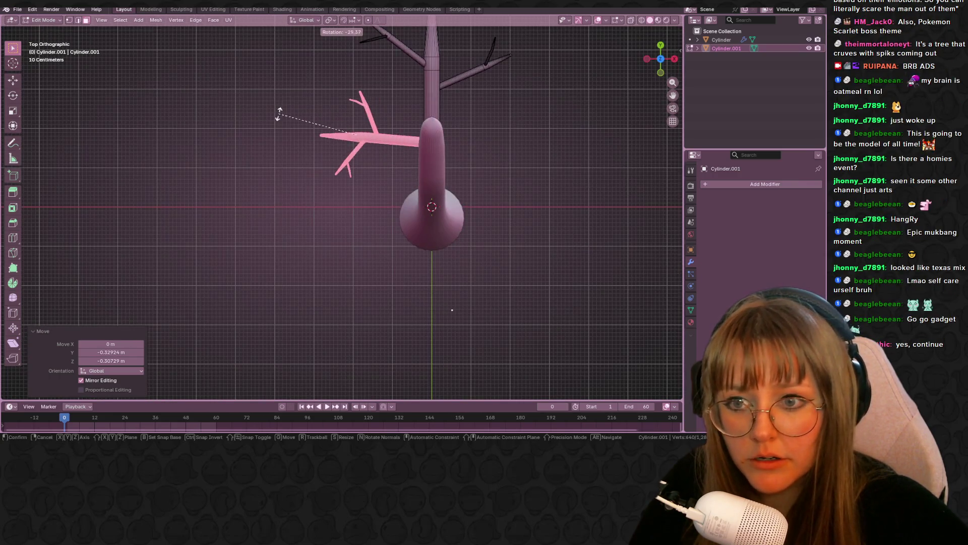
{"action": "left_click", "coordinate": [277, 108]}
{"action": "key", "text": "g"}
{"action": "left_click", "coordinate": [465, 169]}
{"action": "mouse_move", "coordinate": [465, 169]}
{"action": "middle_mouse_down"}
{"action": "mouse_move", "coordinate": [469, 83]}
{"action": "mouse_move", "coordinate": [448, 106]}
{"action": "mouse_move", "coordinate": [459, 140]}
{"action": "mouse_move", "coordinate": [376, 144]}
{"action": "middle_mouse_up"}
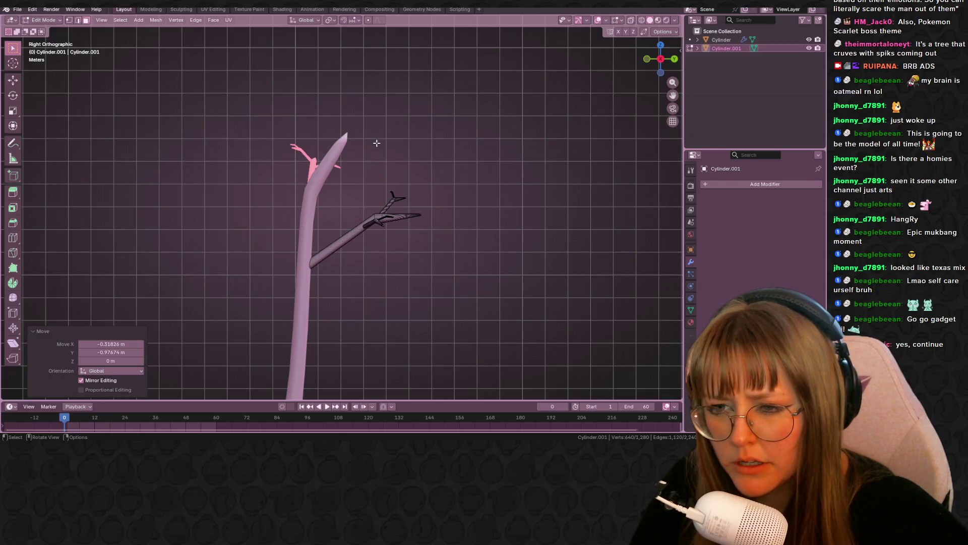
{"action": "left_click", "coordinate": [301, 133]}
{"action": "mouse_move", "coordinate": [302, 133]}
{"action": "middle_mouse_down"}
{"action": "mouse_move", "coordinate": [415, 231]}
{"action": "mouse_move", "coordinate": [486, 210]}
{"action": "mouse_move", "coordinate": [458, 274]}
{"action": "mouse_move", "coordinate": [420, 193]}
{"action": "mouse_move", "coordinate": [492, 168]}
{"action": "mouse_move", "coordinate": [454, 213]}
{"action": "mouse_move", "coordinate": [525, 187]}
{"action": "mouse_move", "coordinate": [573, 256]}
{"action": "mouse_move", "coordinate": [482, 138]}
{"action": "middle_mouse_up"}
{"action": "key", "text": "Tab"}
Orbit around the two-limbed tree and re-enter Edit Mode on Cylinder.001
{"action": "mouse_move", "coordinate": [392, 88]}
{"action": "middle_mouse_down"}
{"action": "mouse_move", "coordinate": [420, 153]}
{"action": "mouse_move", "coordinate": [430, 149]}
{"action": "middle_mouse_up"}
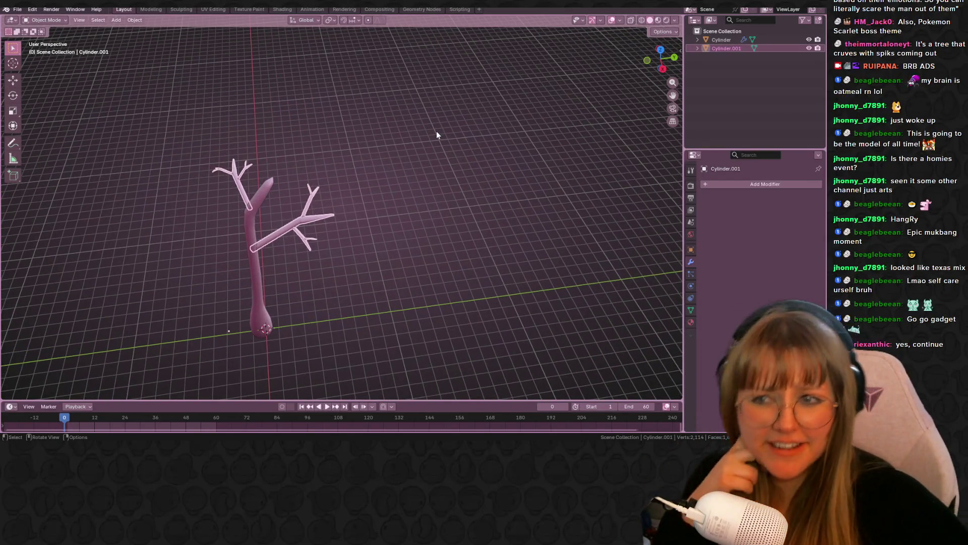
{"action": "mouse_move", "coordinate": [443, 208]}
{"action": "middle_mouse_down"}
{"action": "mouse_move", "coordinate": [421, 146]}
{"action": "mouse_move", "coordinate": [400, 140]}
{"action": "mouse_move", "coordinate": [374, 199]}
{"action": "mouse_move", "coordinate": [383, 166]}
{"action": "mouse_move", "coordinate": [436, 164]}
{"action": "mouse_move", "coordinate": [287, 184]}
{"action": "mouse_move", "coordinate": [403, 207]}
{"action": "mouse_move", "coordinate": [424, 224]}
{"action": "mouse_move", "coordinate": [292, 258]}
{"action": "mouse_move", "coordinate": [252, 328]}
{"action": "middle_mouse_up"}
{"action": "key", "text": "Tab"}
{"action": "key", "text": "Tab"}
{"action": "left_click", "coordinate": [242, 410]}
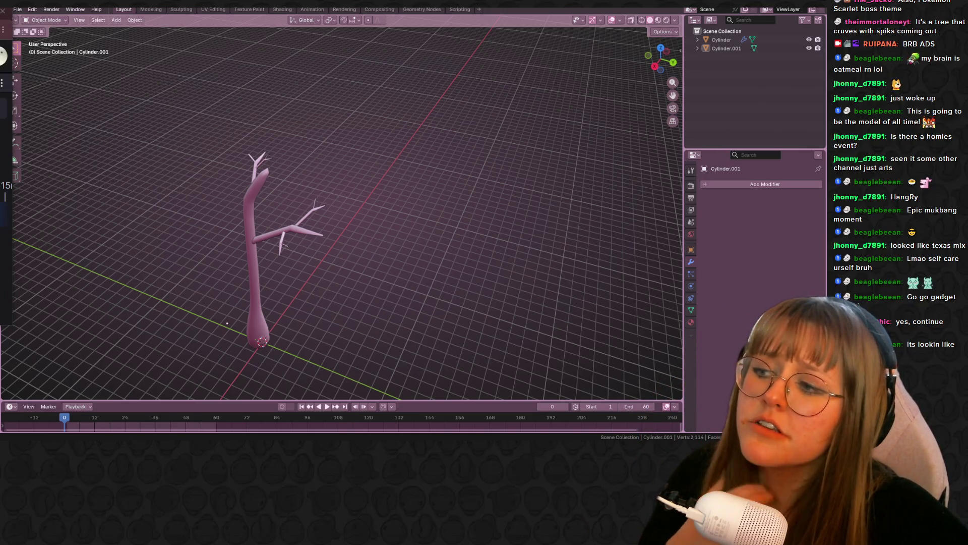
{"action": "mouse_move", "coordinate": [239, 247]}
{"action": "middle_mouse_down"}
{"action": "mouse_move", "coordinate": [452, 261]}
{"action": "mouse_move", "coordinate": [378, 163]}
{"action": "mouse_move", "coordinate": [244, 230]}
{"action": "middle_mouse_up"}
{"action": "key", "text": "Tab"}
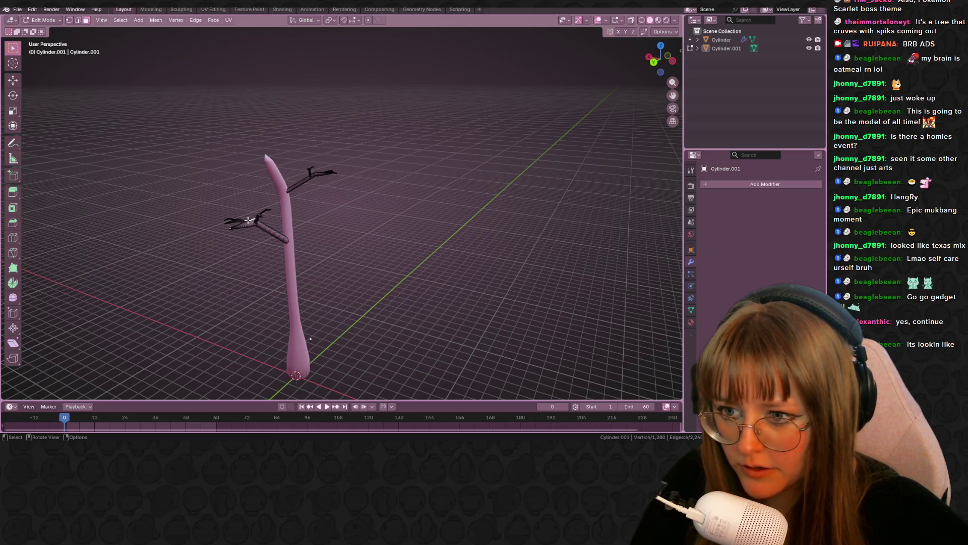
Select the lower forked branch and place a copy beside the tree in top view
{"action": "key", "text": "l"}
{"action": "scroll", "coordinate": [227, 216], "scroll_direction": "up", "scroll_amount": 2}
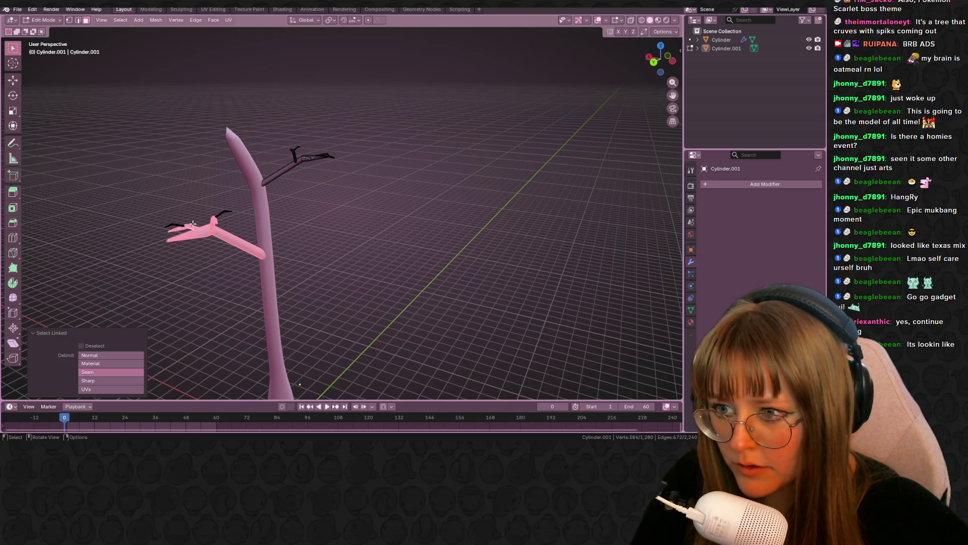
{"action": "key", "text": "k"}
{"action": "key", "text": "Escape"}
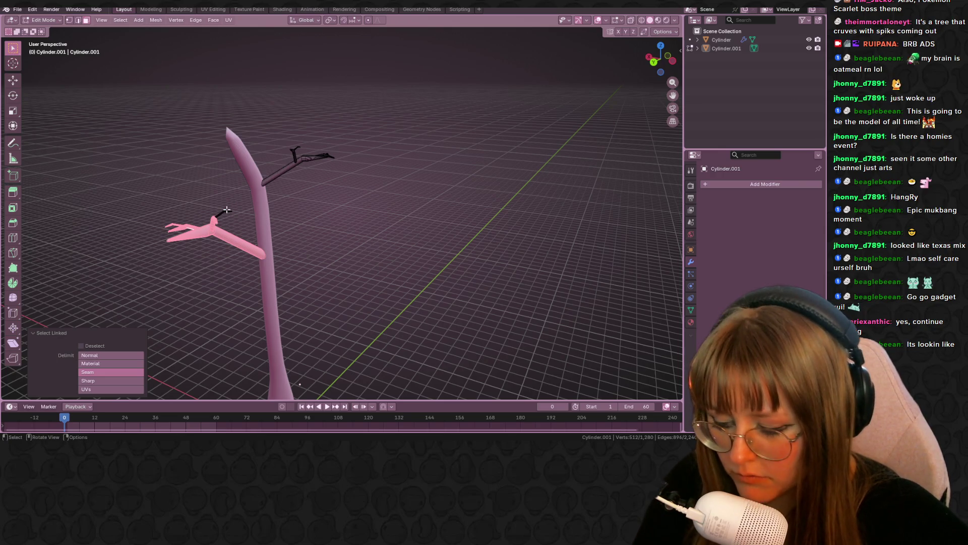
{"action": "mouse_move", "coordinate": [219, 215]}
{"action": "middle_mouse_down"}
{"action": "mouse_move", "coordinate": [235, 309]}
{"action": "mouse_move", "coordinate": [502, 80]}
{"action": "middle_mouse_up"}
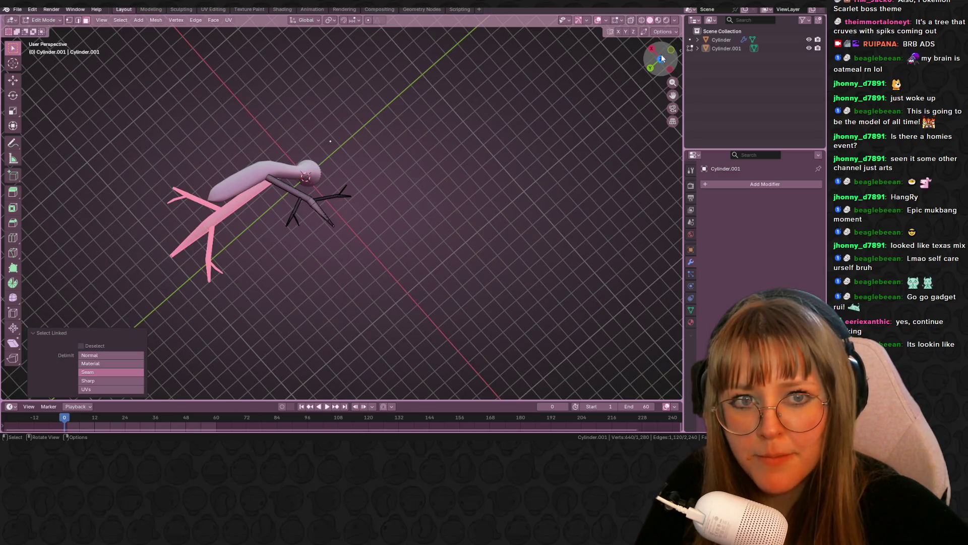
{"action": "left_click", "coordinate": [661, 57]}
{"action": "key", "text": "g"}
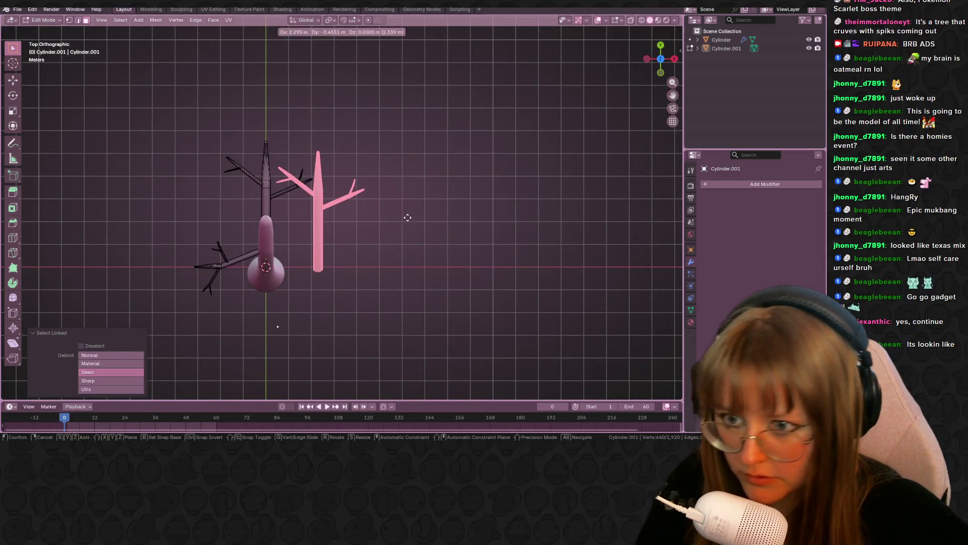
{"action": "left_click", "coordinate": [407, 217]}
Rotate the copied branch nearly flat, shrink it and move it against the trunk
{"action": "key", "text": "t"}
{"action": "key", "text": "alt+a"}
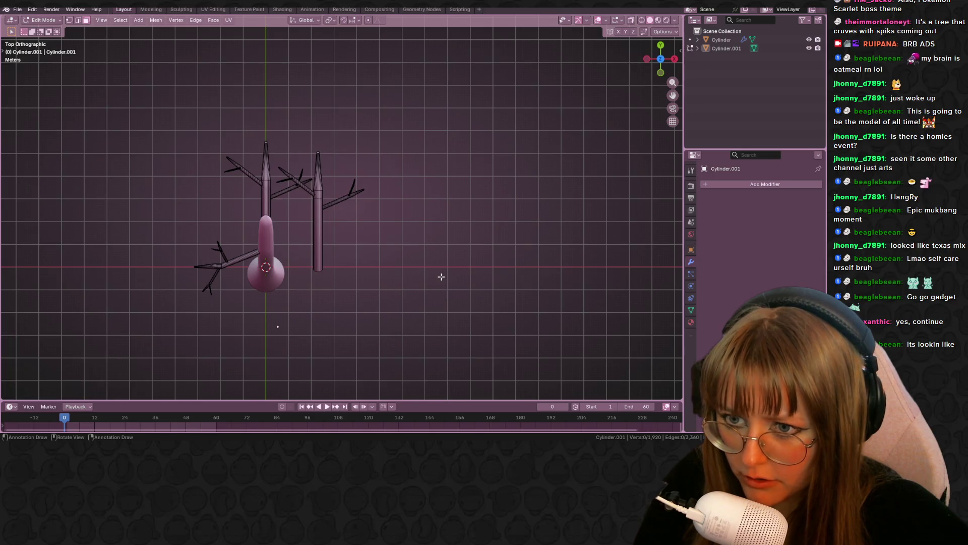
{"action": "key", "text": "ctrl+z"}
{"action": "key", "text": "r"}
{"action": "left_click", "coordinate": [222, 290]}
{"action": "key", "text": "g"}
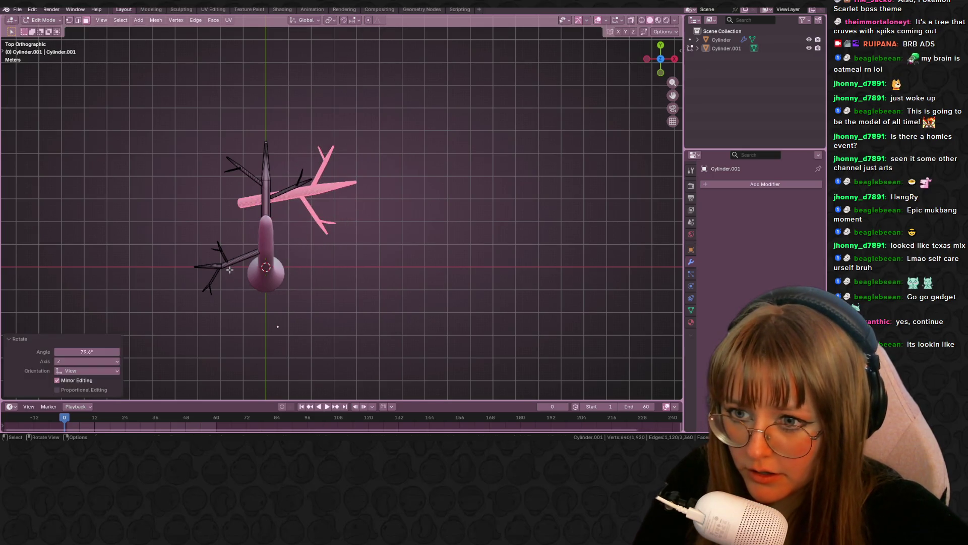
{"action": "left_click", "coordinate": [294, 307]}
{"action": "key", "text": "s"}
{"action": "left_click", "coordinate": [415, 257]}
{"action": "key", "text": "g"}
{"action": "left_click", "coordinate": [380, 274]}
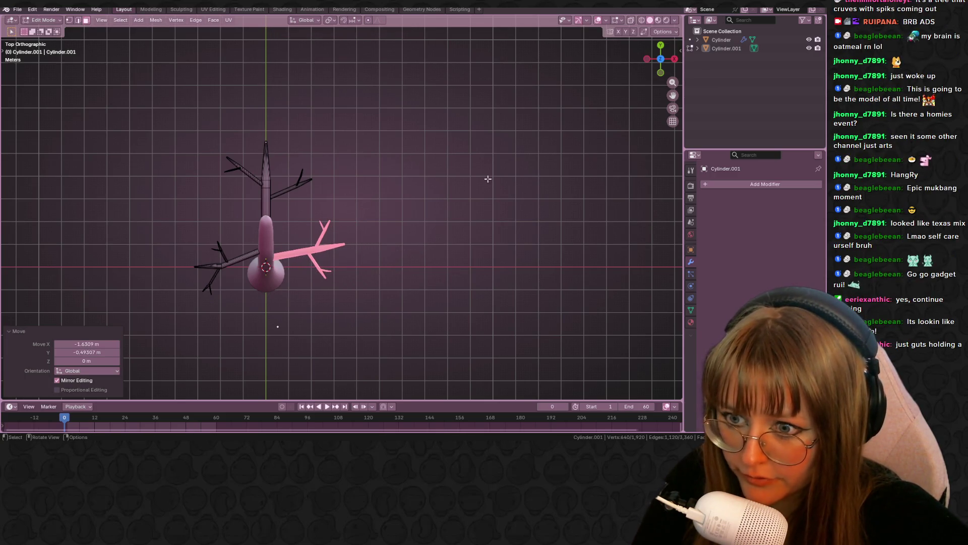
Enlarge the copy and raise it in front view, then lower it onto the trunk from the right
{"action": "left_click", "coordinate": [660, 72]}
{"action": "scroll", "coordinate": [447, 192], "scroll_direction": "up", "scroll_amount": 4}
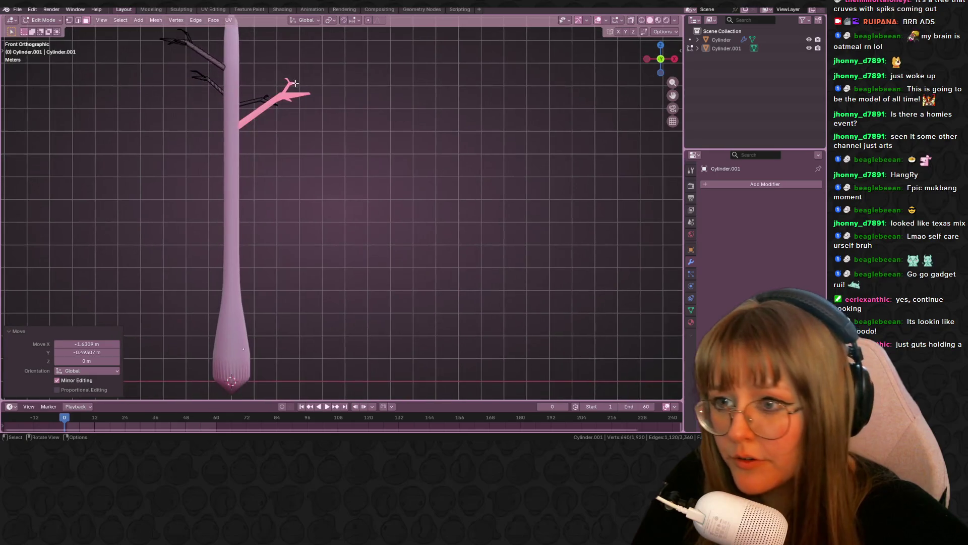
{"action": "key", "text": "s"}
{"action": "left_click", "coordinate": [390, 90]}
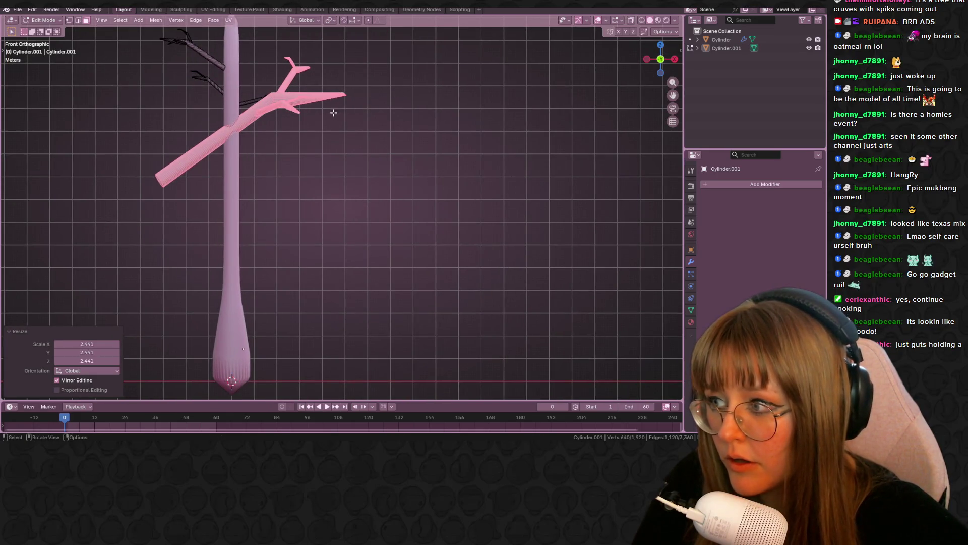
{"action": "key", "text": "g"}
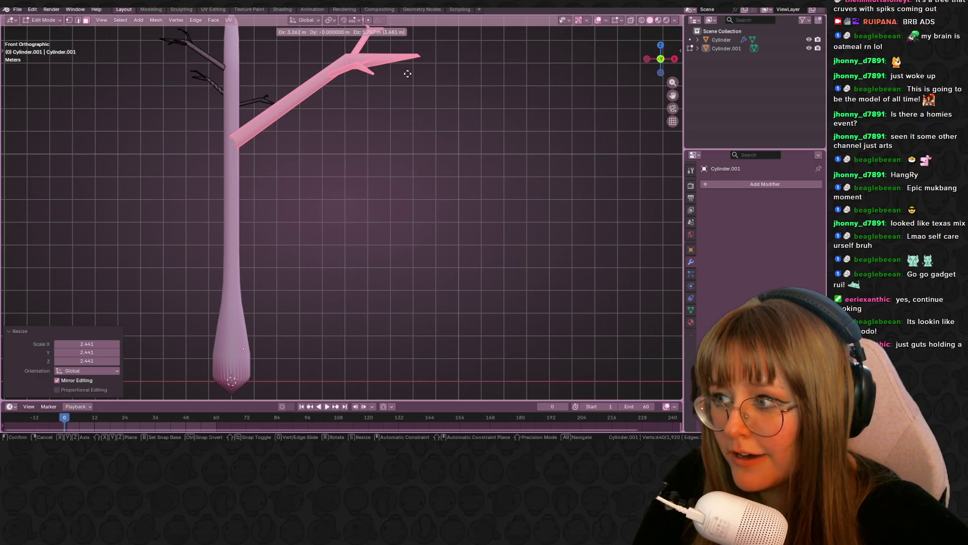
{"action": "left_click", "coordinate": [407, 74]}
{"action": "left_click", "coordinate": [675, 60]}
{"action": "middle_click_drag", "start_coordinate": [383, 116], "coordinate": [456, 125], "text": "shift"}
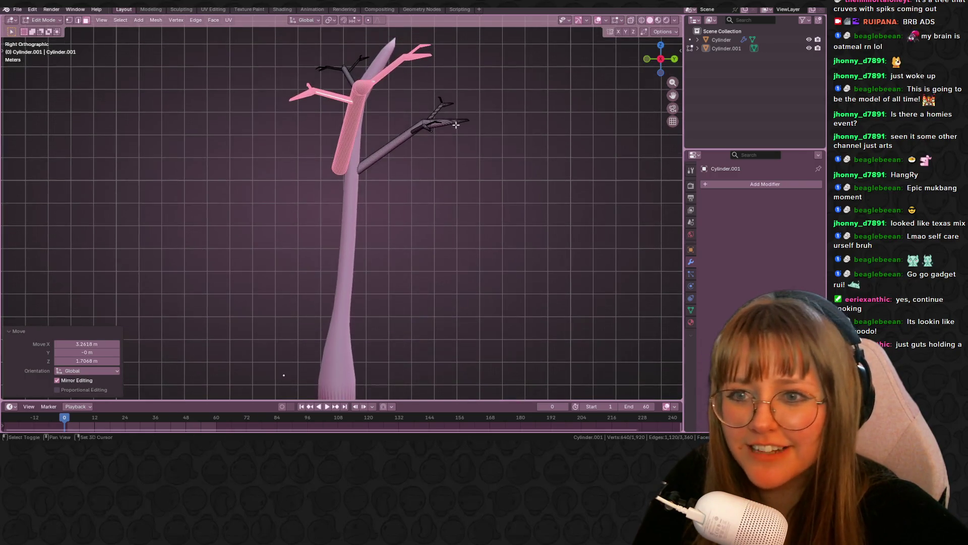
{"action": "mouse_move", "coordinate": [379, 189]}
{"action": "middle_mouse_down", "text": "shift"}
{"action": "mouse_move", "coordinate": [349, 191]}
{"action": "mouse_move", "coordinate": [374, 198]}
{"action": "middle_mouse_up", "text": "shift"}
{"action": "key", "text": "g"}
{"action": "left_click", "coordinate": [367, 197]}
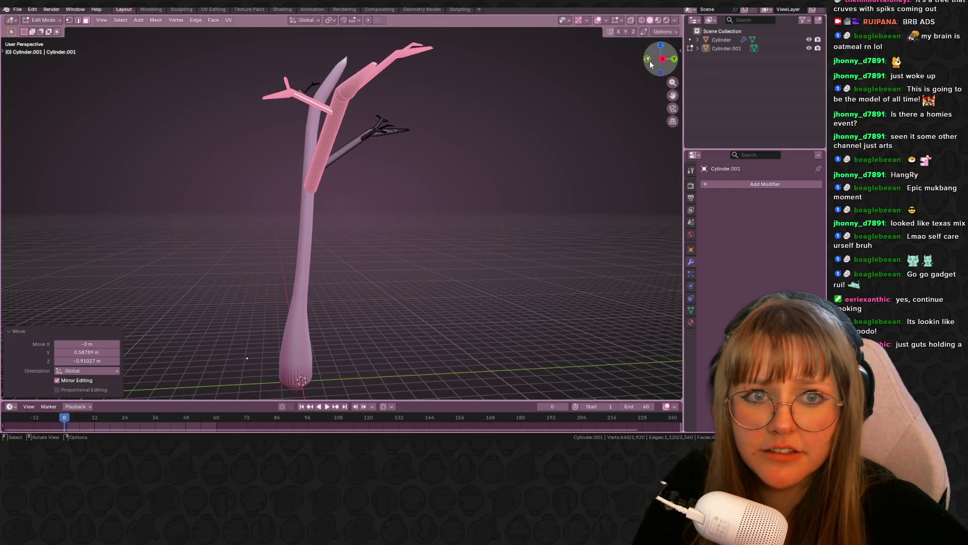
Shrink the branch slightly, tilt it flatter and move it toward the trunk in front view
{"action": "left_click", "coordinate": [648, 60]}
{"action": "key", "text": "g"}
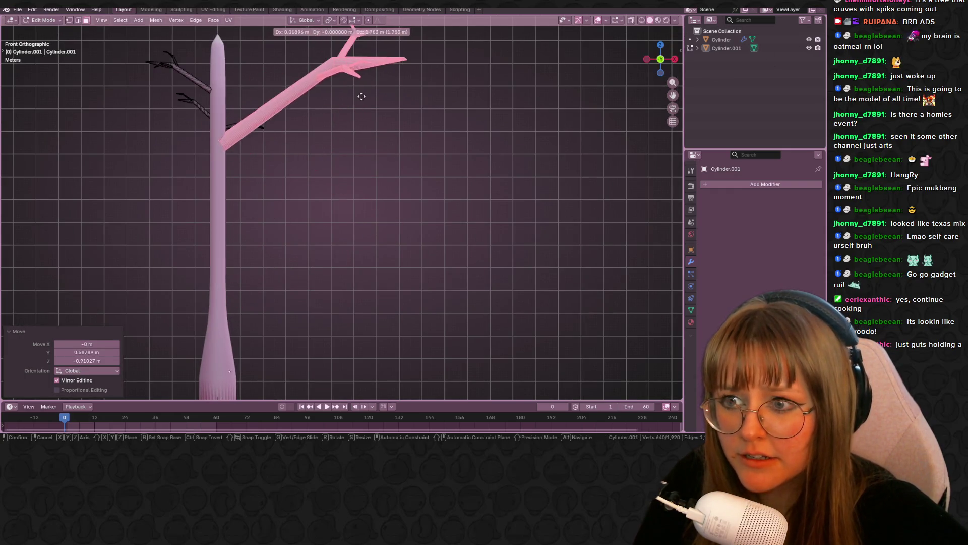
{"action": "left_click", "coordinate": [374, 122]}
{"action": "key", "text": "s"}
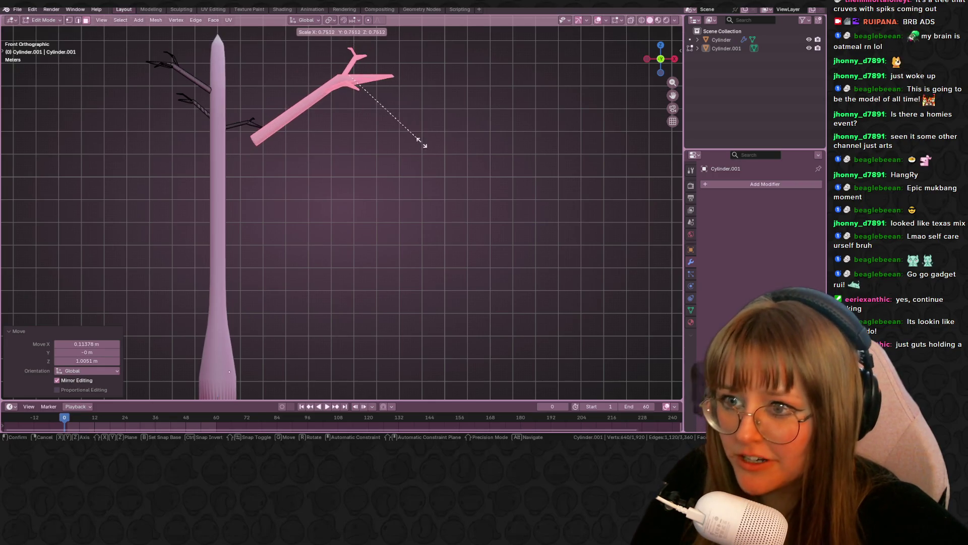
{"action": "left_click", "coordinate": [401, 129]}
{"action": "key", "text": "r"}
{"action": "left_click", "coordinate": [443, 212]}
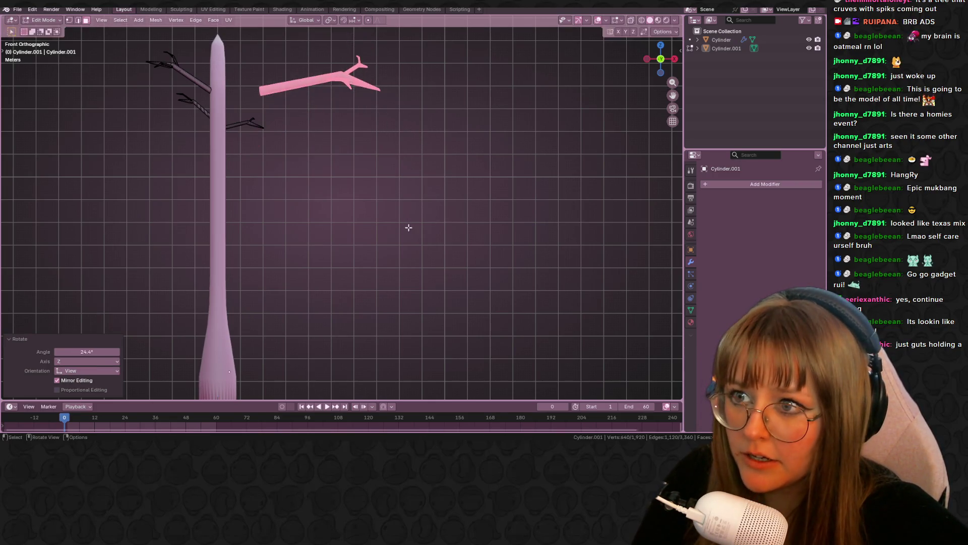
{"action": "key", "text": "g"}
{"action": "left_click", "coordinate": [371, 245]}
Seat the new branch lower on the trunk, refining its placement from top and front views
{"action": "mouse_move", "coordinate": [371, 244]}
{"action": "middle_mouse_down"}
{"action": "mouse_move", "coordinate": [356, 232]}
{"action": "mouse_move", "coordinate": [328, 234]}
{"action": "middle_mouse_up"}
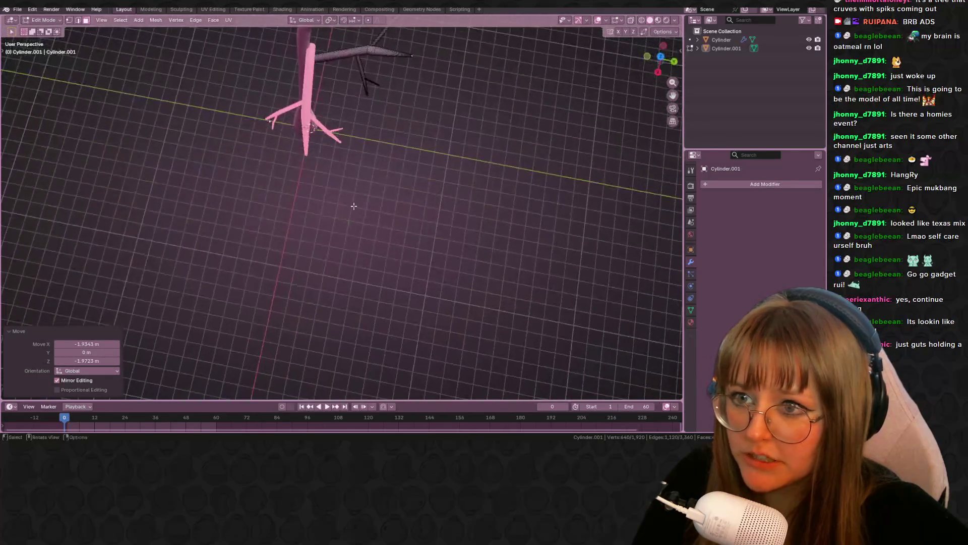
{"action": "left_click", "coordinate": [662, 58]}
{"action": "key", "text": "g"}
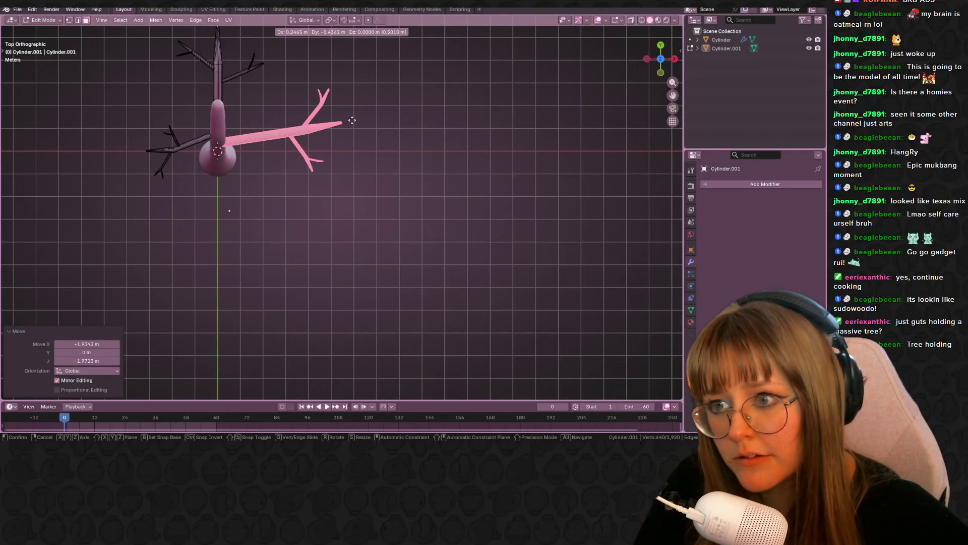
{"action": "left_click", "coordinate": [349, 119]}
{"action": "middle_click_drag", "start_coordinate": [373, 115], "coordinate": [623, 61]}
{"action": "left_click", "coordinate": [657, 64]}
{"action": "key", "text": "g"}
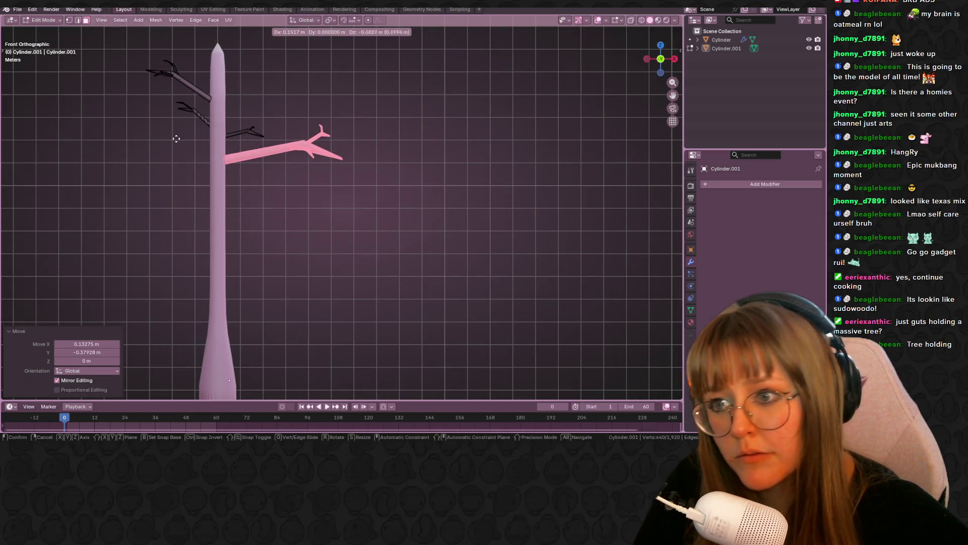
{"action": "left_click", "coordinate": [202, 138]}
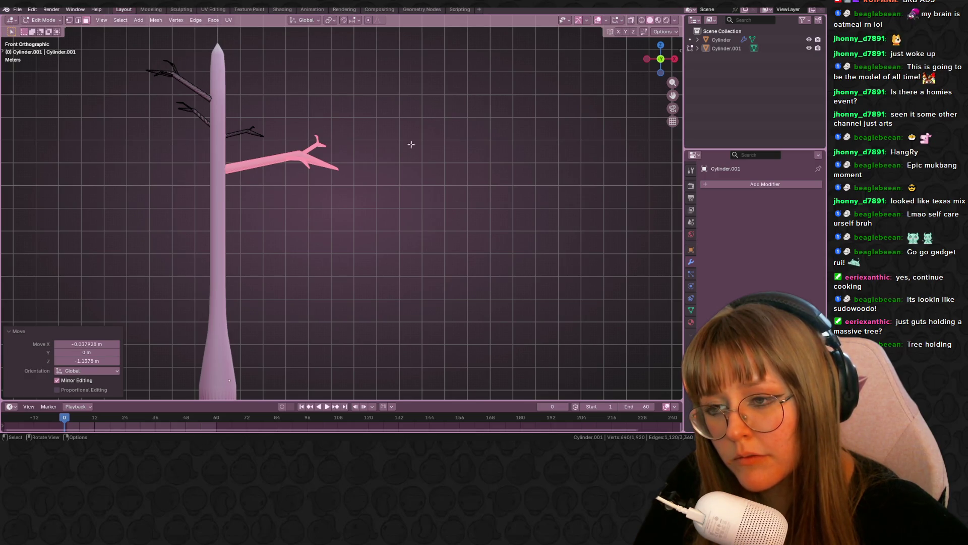
{"action": "key", "text": "g"}
{"action": "mouse_move", "coordinate": [405, 121]}
{"action": "middle_mouse_down"}
{"action": "mouse_move", "coordinate": [331, 223]}
{"action": "mouse_move", "coordinate": [337, 229]}
{"action": "middle_mouse_up"}
{"action": "left_click", "coordinate": [341, 231]}
{"action": "key", "text": "g"}
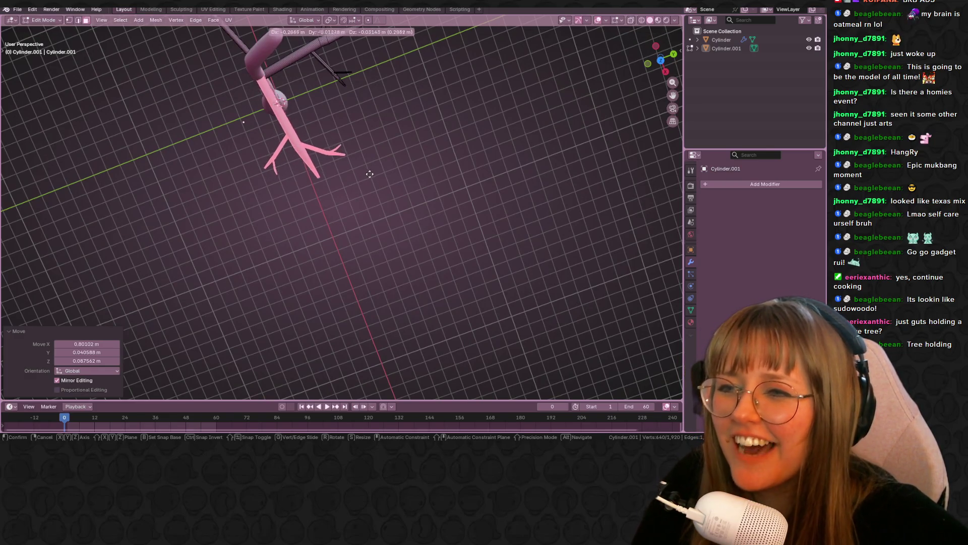
{"action": "left_click", "coordinate": [371, 175]}
Leave Edit Mode and orbit to a low side view of the tree
{"action": "key", "text": "Tab"}
{"action": "mouse_move", "coordinate": [450, 186]}
{"action": "middle_mouse_down"}
{"action": "mouse_move", "coordinate": [458, 165]}
{"action": "mouse_move", "coordinate": [444, 156]}
{"action": "mouse_move", "coordinate": [504, 159]}
{"action": "mouse_move", "coordinate": [448, 80]}
{"action": "mouse_move", "coordinate": [527, 145]}
{"action": "mouse_move", "coordinate": [478, 154]}
{"action": "mouse_move", "coordinate": [406, 216]}
{"action": "mouse_move", "coordinate": [167, 187]}
{"action": "mouse_move", "coordinate": [86, 113]}
{"action": "mouse_move", "coordinate": [62, 178]}
{"action": "mouse_move", "coordinate": [598, 141]}
{"action": "mouse_move", "coordinate": [539, 148]}
{"action": "middle_mouse_up"}
{"action": "mouse_move", "coordinate": [550, 92]}
{"action": "middle_mouse_down"}
{"action": "mouse_move", "coordinate": [441, 126]}
{"action": "mouse_move", "coordinate": [298, 91]}
{"action": "mouse_move", "coordinate": [403, 144]}
{"action": "mouse_move", "coordinate": [354, 127]}
{"action": "mouse_move", "coordinate": [279, 186]}
{"action": "mouse_move", "coordinate": [287, 220]}
{"action": "mouse_move", "coordinate": [255, 191]}
{"action": "mouse_move", "coordinate": [421, 142]}
{"action": "mouse_move", "coordinate": [335, 79]}
{"action": "mouse_move", "coordinate": [310, 132]}
{"action": "mouse_move", "coordinate": [286, 122]}
{"action": "mouse_move", "coordinate": [242, 156]}
{"action": "mouse_move", "coordinate": [364, 186]}
{"action": "mouse_move", "coordinate": [472, 168]}
{"action": "middle_mouse_up"}
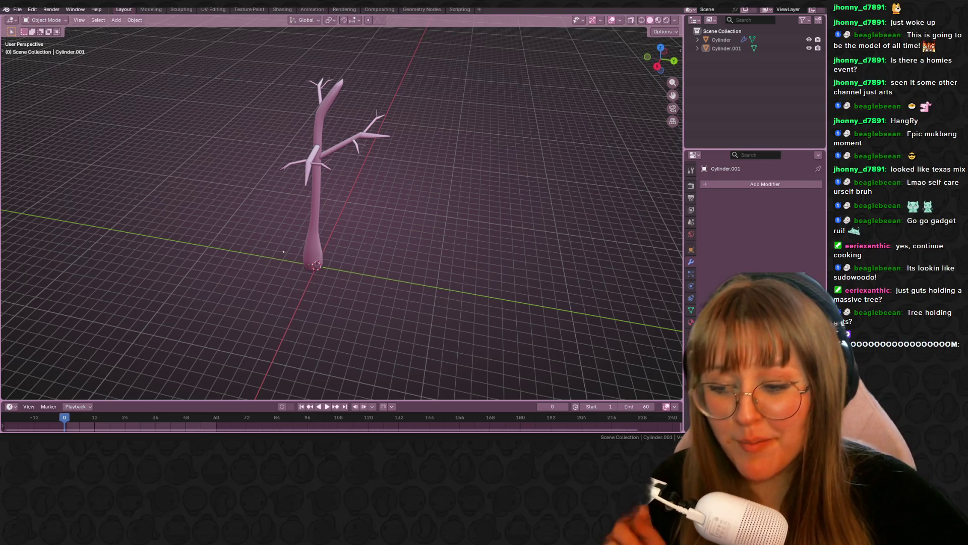
Browse the Guts greatsword reference images across Chrome tabs, then return to the Blender tree
{"action": "mouse_move", "coordinate": [197, 443]}
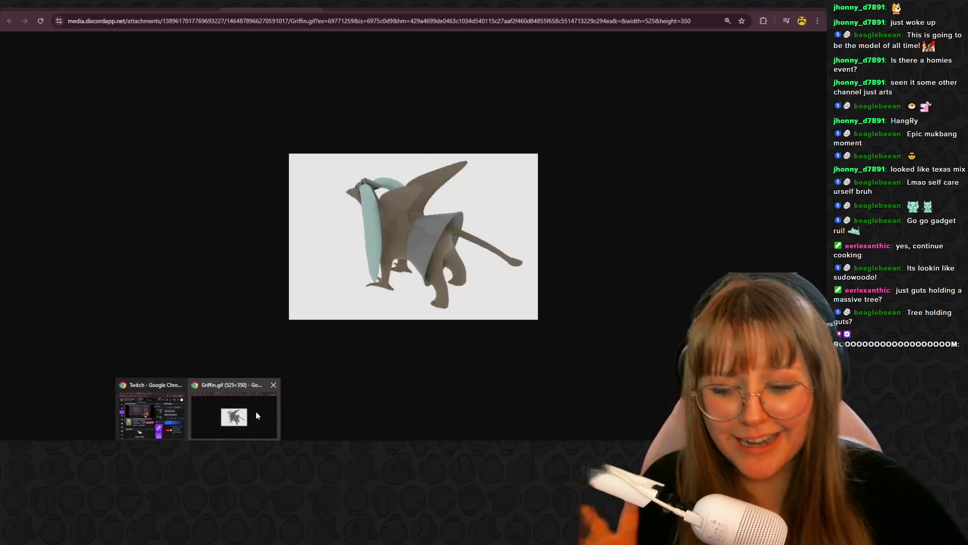
{"action": "left_click", "coordinate": [255, 411]}
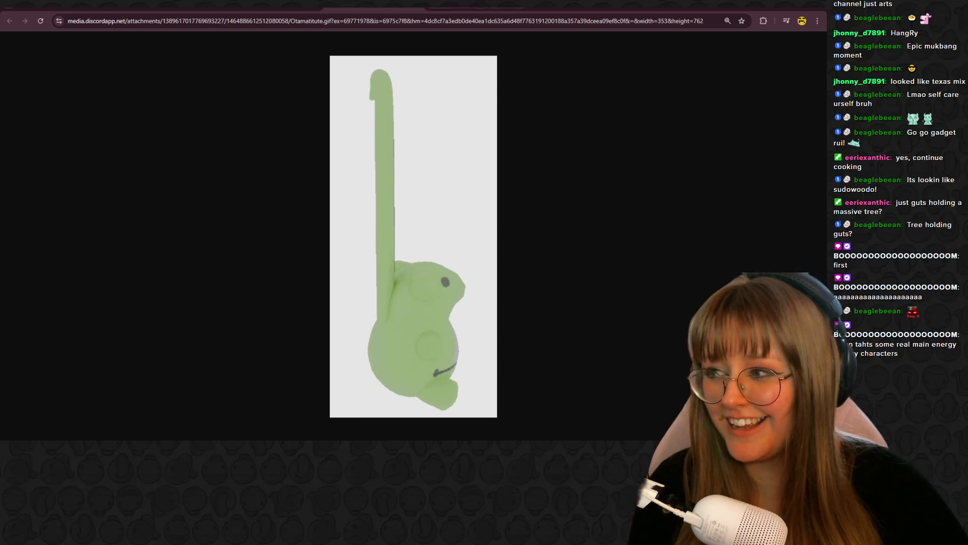
{"action": "key", "text": "ctrl+Tab"}
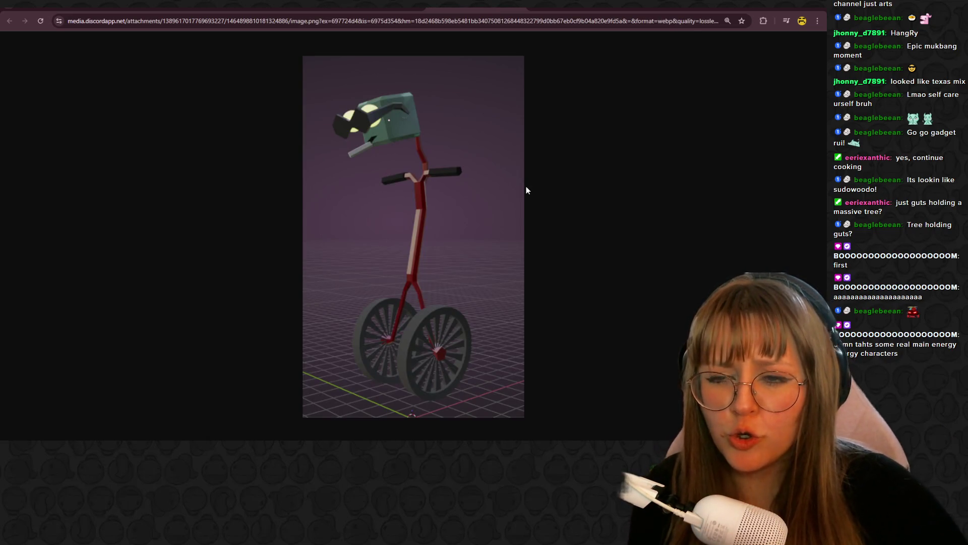
{"action": "key", "text": "ctrl+Tab"}
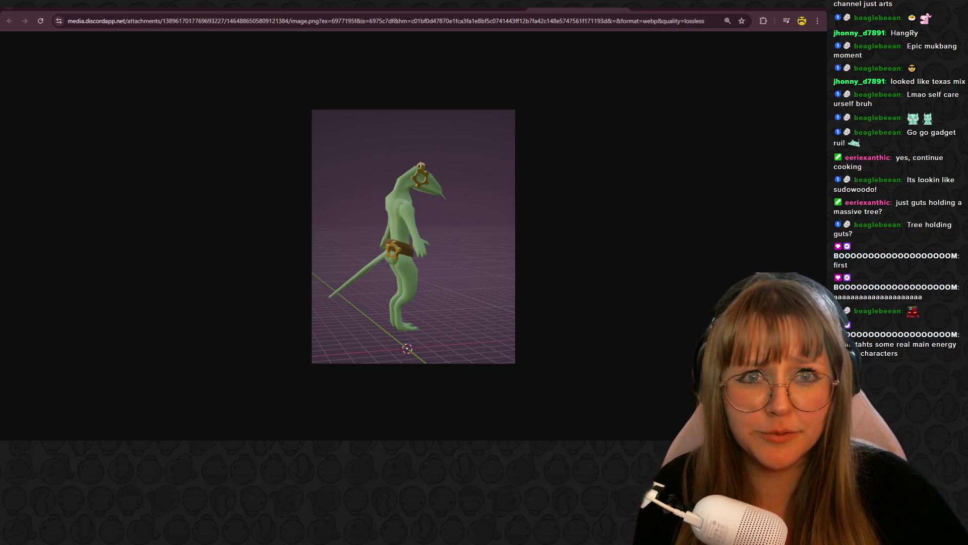
{"action": "left_click", "coordinate": [622, 8]}
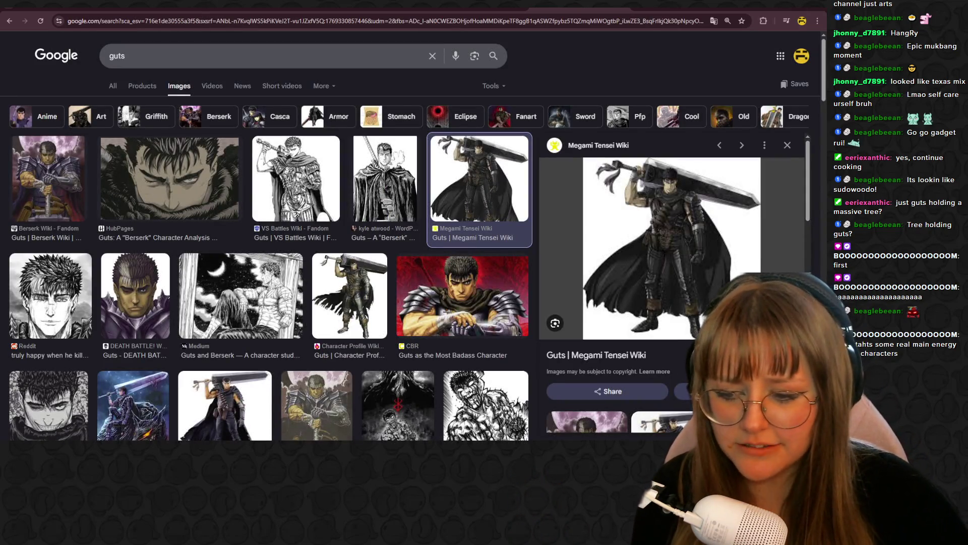
{"action": "key", "text": "alt+Tab"}
{"action": "middle_click_drag", "start_coordinate": [449, 142], "coordinate": [400, 217]}
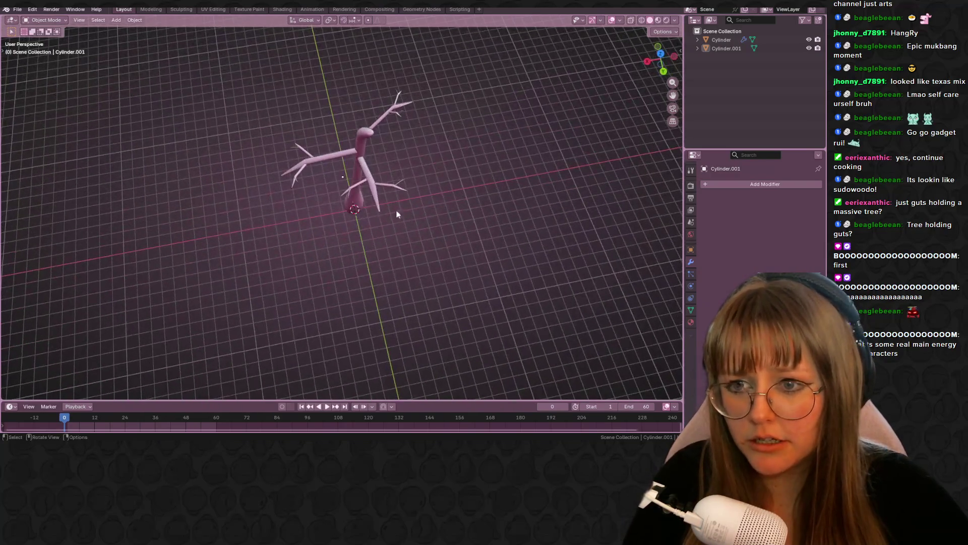
Edit both tree objects and select the whole forked trunk section, viewed from the top
{"action": "key", "text": "a"}
{"action": "middle_click_drag", "start_coordinate": [452, 257], "coordinate": [456, 219]}
{"action": "key", "text": "Tab"}
{"action": "mouse_move", "coordinate": [449, 183]}
{"action": "middle_mouse_down"}
{"action": "mouse_move", "coordinate": [379, 203]}
{"action": "mouse_move", "coordinate": [396, 212]}
{"action": "middle_mouse_up"}
{"action": "scroll", "coordinate": [355, 205], "scroll_direction": "up", "scroll_amount": 3}
{"action": "key", "text": "l"}
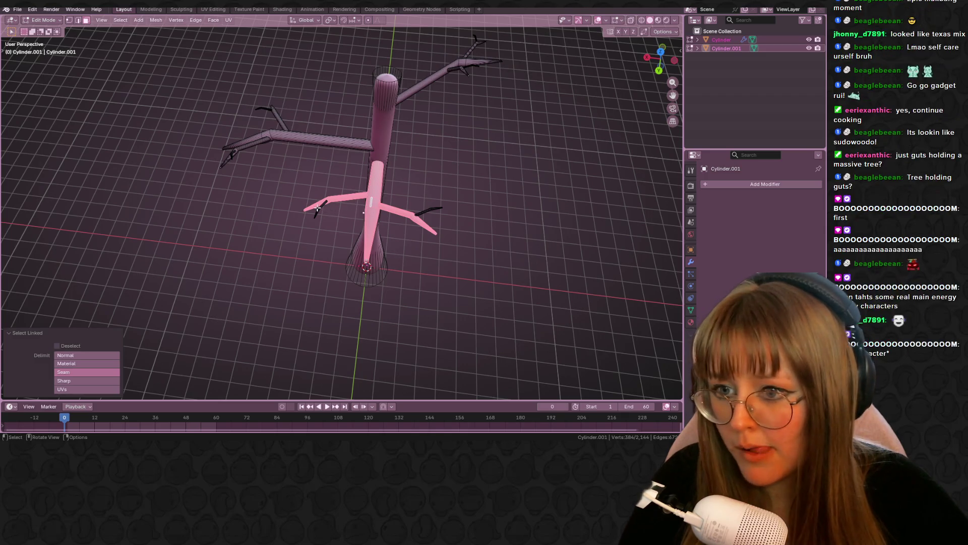
{"action": "middle_click_drag", "start_coordinate": [513, 227], "coordinate": [494, 232]}
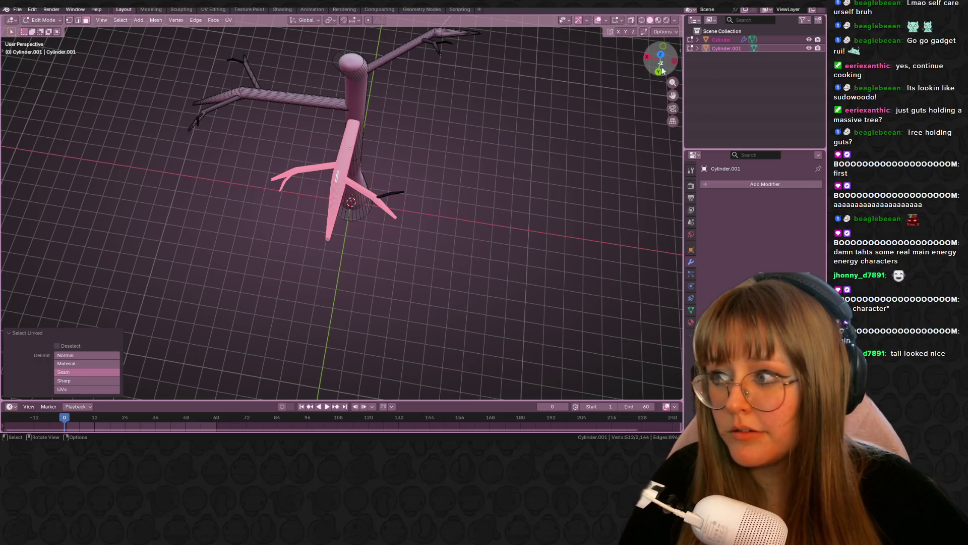
{"action": "left_click_drag", "start_coordinate": [669, 52], "coordinate": [433, 193]}
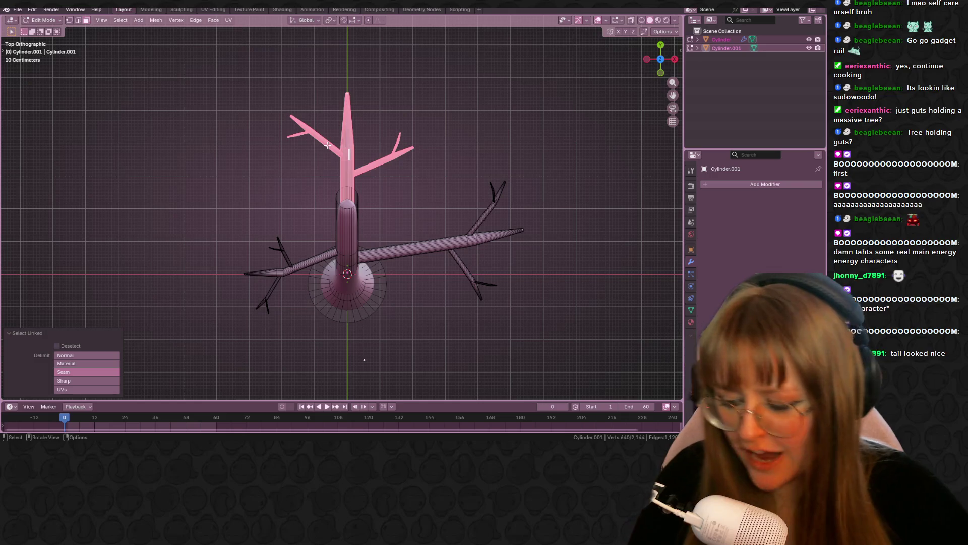
Duplicate the forked section, turn the copy 123° and move it lower
{"action": "key", "text": "shift+d"}
{"action": "left_click", "coordinate": [463, 202]}
{"action": "middle_click_drag", "start_coordinate": [614, 335], "coordinate": [580, 230], "text": "shift"}
{"action": "key", "text": "r"}
{"action": "left_click", "coordinate": [345, 104]}
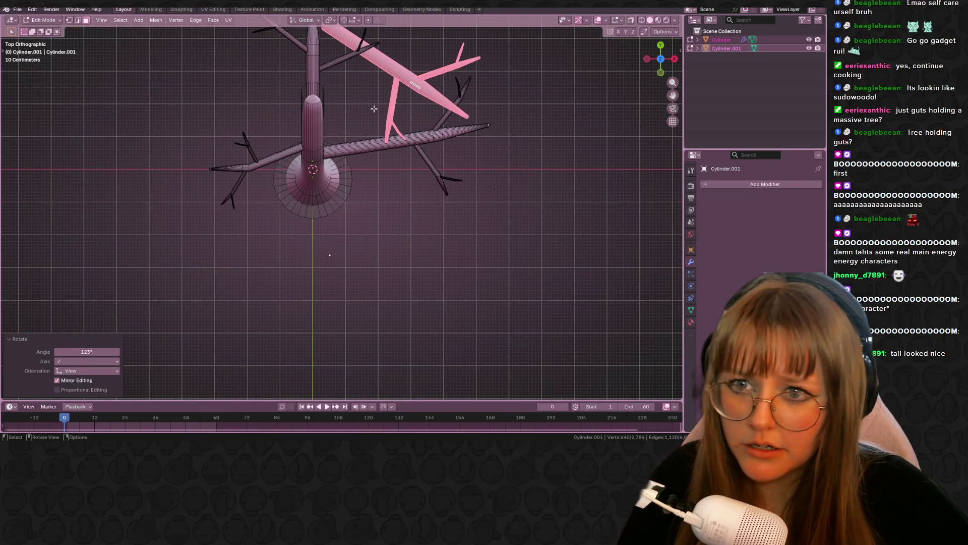
{"action": "key", "text": "g"}
{"action": "left_click", "coordinate": [507, 262]}
In right view, tilt the branch -25°, shrink it slightly and fit it against the trunk
{"action": "mouse_move", "coordinate": [508, 264]}
{"action": "middle_mouse_down"}
{"action": "mouse_move", "coordinate": [525, 145]}
{"action": "mouse_move", "coordinate": [593, 130]}
{"action": "middle_mouse_up"}
{"action": "key", "text": "KP_3"}
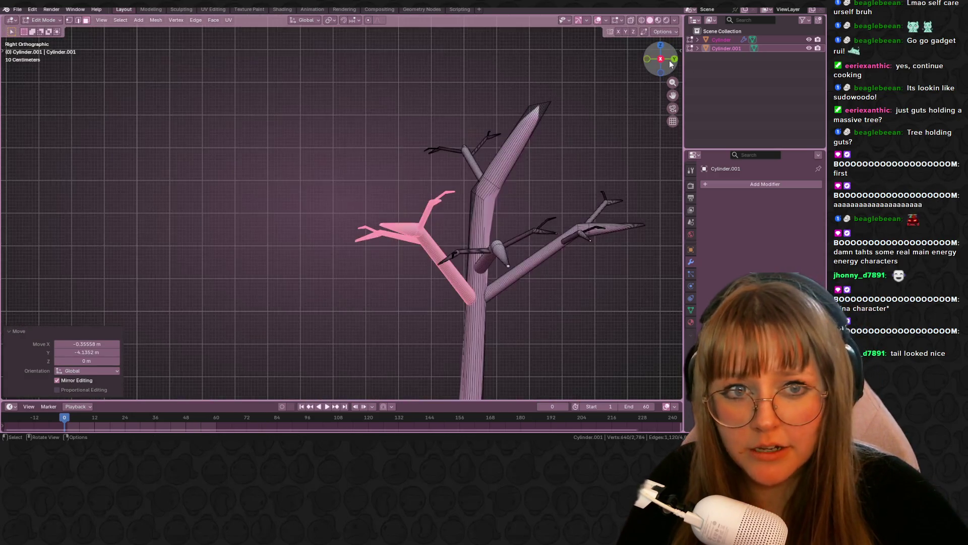
{"action": "middle_click_drag", "start_coordinate": [600, 208], "coordinate": [430, 119], "text": "shift"}
{"action": "key", "text": "r"}
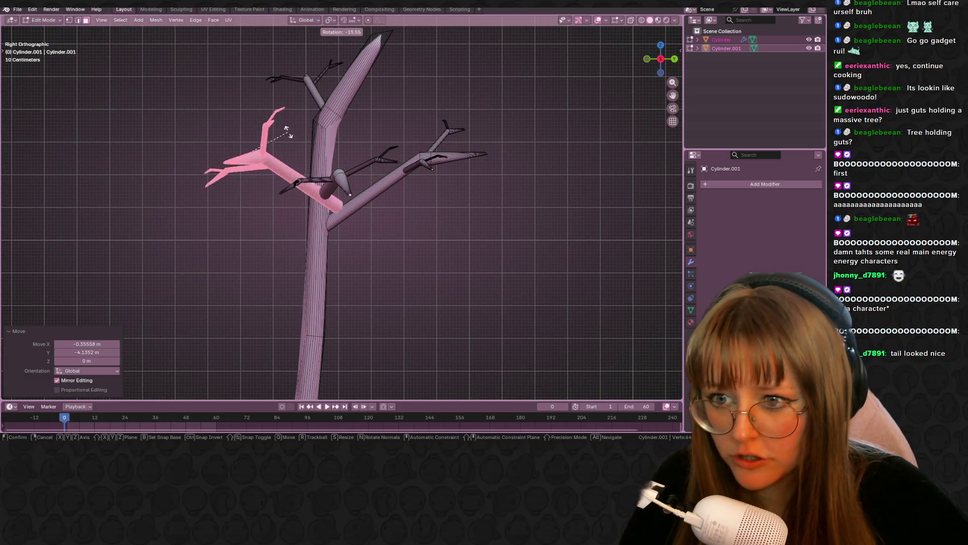
{"action": "left_click", "coordinate": [290, 148]}
{"action": "key", "text": "g"}
{"action": "left_click", "coordinate": [262, 155]}
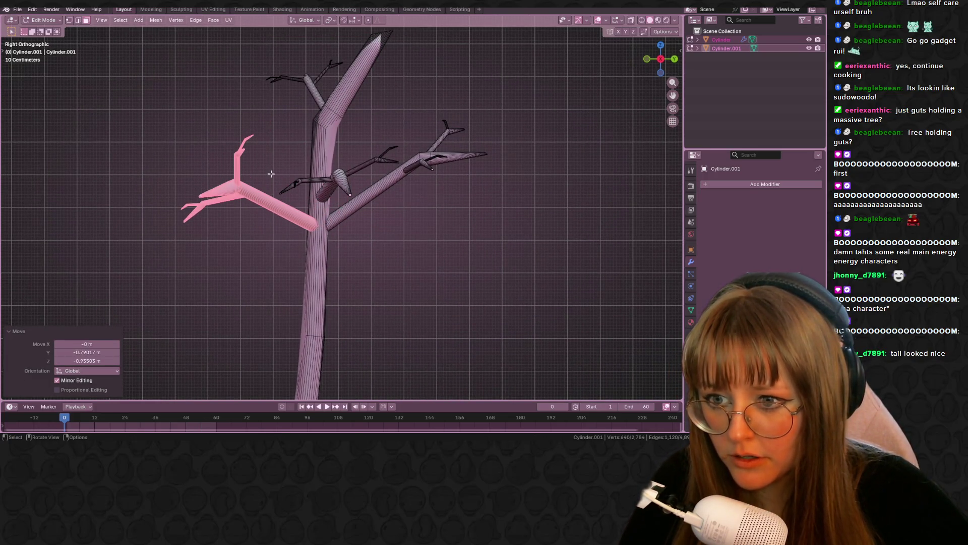
{"action": "key", "text": "s"}
{"action": "key", "text": "r"}
{"action": "left_click", "coordinate": [302, 172]}
{"action": "key", "text": "g"}
{"action": "left_click", "coordinate": [342, 177]}
Seat the new branch's base into the trunk in front view and leave Edit Mode
{"action": "key", "text": "alt+a"}
{"action": "left_click", "coordinate": [647, 60]}
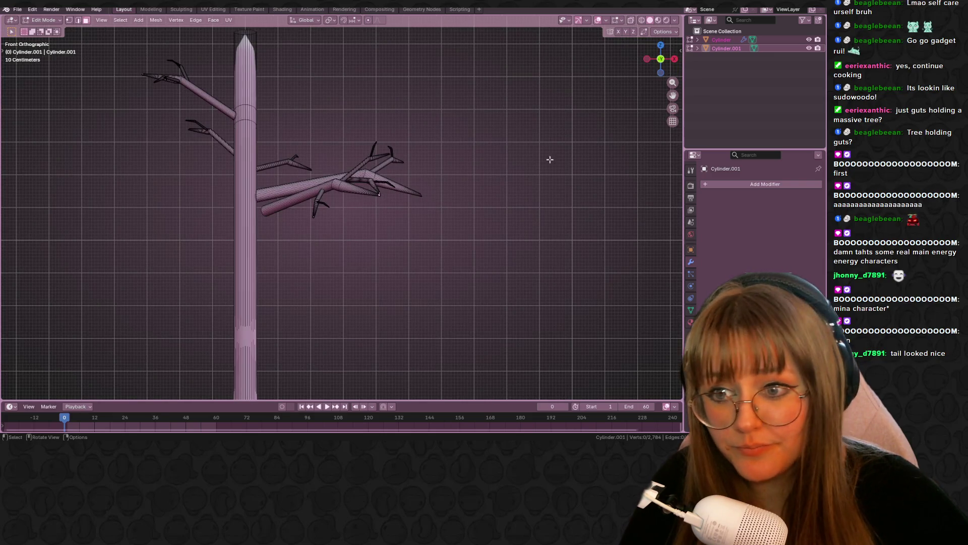
{"action": "key", "text": "ctrl+z"}
{"action": "key", "text": "g"}
{"action": "left_click", "coordinate": [472, 269]}
{"action": "mouse_move", "coordinate": [471, 268]}
{"action": "middle_mouse_down"}
{"action": "mouse_move", "coordinate": [434, 262]}
{"action": "mouse_move", "coordinate": [439, 320]}
{"action": "mouse_move", "coordinate": [485, 216]}
{"action": "mouse_move", "coordinate": [495, 212]}
{"action": "mouse_move", "coordinate": [533, 240]}
{"action": "mouse_move", "coordinate": [421, 281]}
{"action": "mouse_move", "coordinate": [376, 225]}
{"action": "mouse_move", "coordinate": [443, 212]}
{"action": "mouse_move", "coordinate": [509, 253]}
{"action": "mouse_move", "coordinate": [357, 197]}
{"action": "mouse_move", "coordinate": [386, 245]}
{"action": "mouse_move", "coordinate": [356, 235]}
{"action": "mouse_move", "coordinate": [407, 211]}
{"action": "middle_mouse_up"}
{"action": "key", "text": "Tab"}
{"action": "key", "text": "Tab"}
{"action": "key", "text": "Tab"}
Orbit the tree from low side and top-down angles, then select Cylinder.001
{"action": "mouse_move", "coordinate": [494, 272]}
{"action": "middle_mouse_down"}
{"action": "mouse_move", "coordinate": [467, 193]}
{"action": "mouse_move", "coordinate": [500, 208]}
{"action": "mouse_move", "coordinate": [440, 293]}
{"action": "middle_mouse_up"}
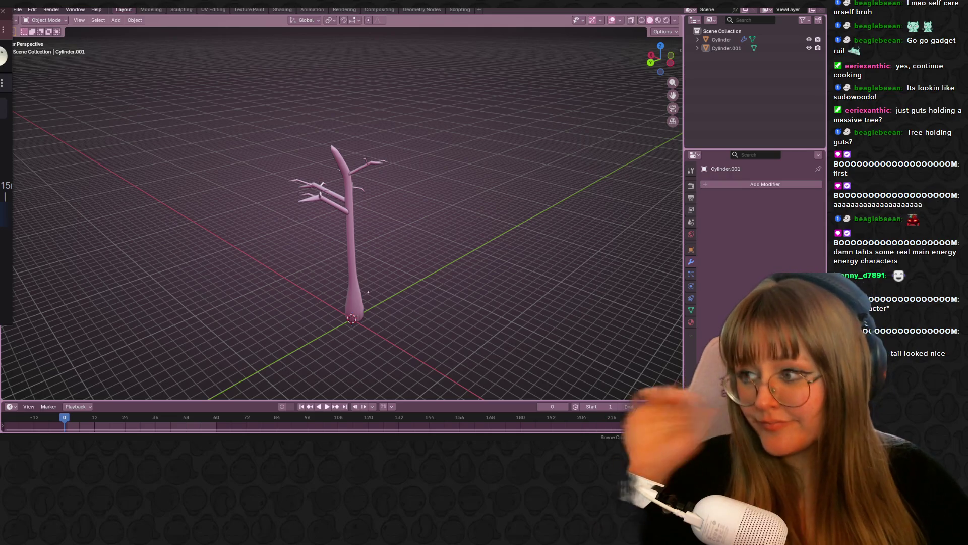
{"action": "mouse_move", "coordinate": [70, 164]}
{"action": "middle_mouse_down"}
{"action": "mouse_move", "coordinate": [452, 240]}
{"action": "mouse_move", "coordinate": [557, 212]}
{"action": "middle_mouse_up"}
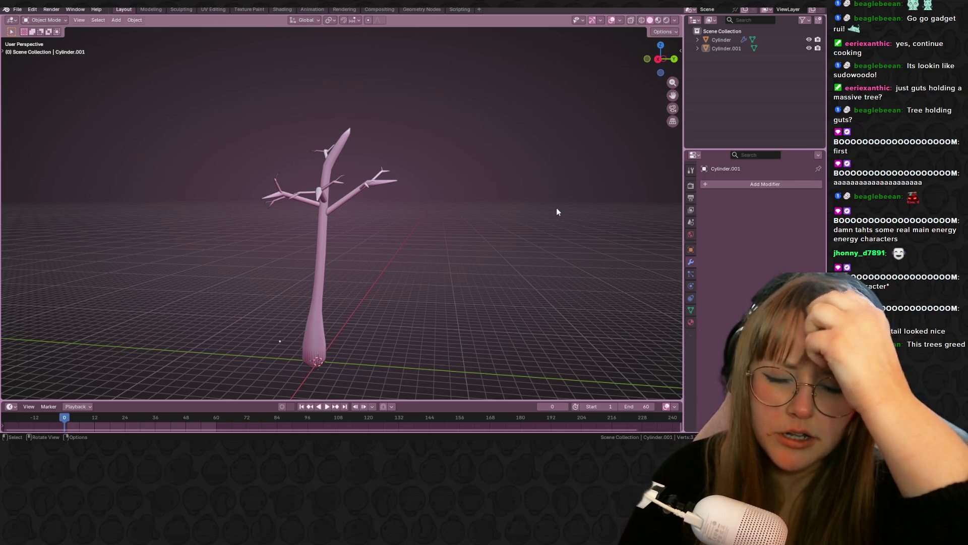
{"action": "mouse_move", "coordinate": [556, 208]}
{"action": "middle_mouse_down"}
{"action": "mouse_move", "coordinate": [419, 168]}
{"action": "mouse_move", "coordinate": [436, 205]}
{"action": "mouse_move", "coordinate": [367, 200]}
{"action": "mouse_move", "coordinate": [414, 126]}
{"action": "mouse_move", "coordinate": [389, 224]}
{"action": "middle_mouse_up"}
{"action": "left_click", "coordinate": [330, 212]}
In Edit Mode, linked-select the trunk piece and the lower-left, upper-right and left branches
{"action": "key", "text": "Tab"}
{"action": "scroll", "coordinate": [353, 222], "scroll_direction": "up", "scroll_amount": 5}
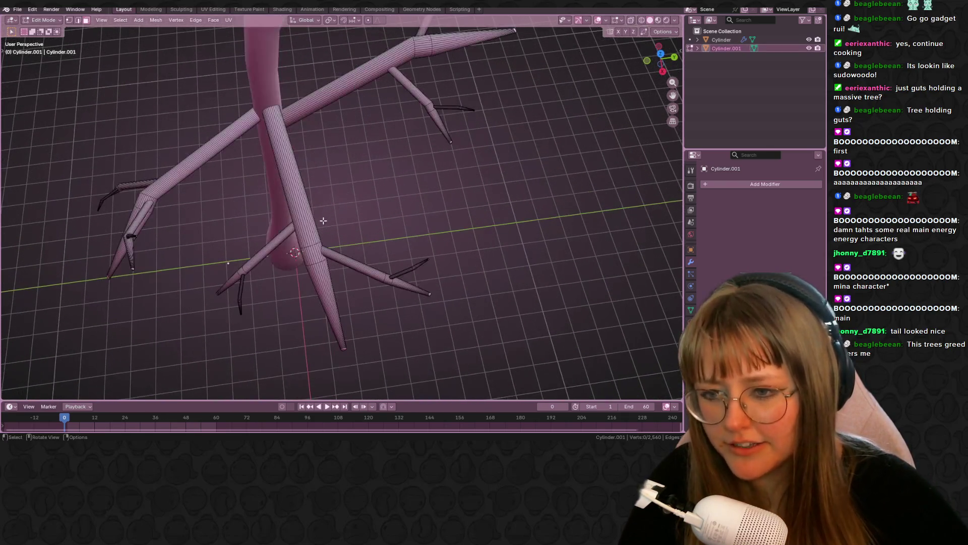
{"action": "right_click", "coordinate": [320, 247]}
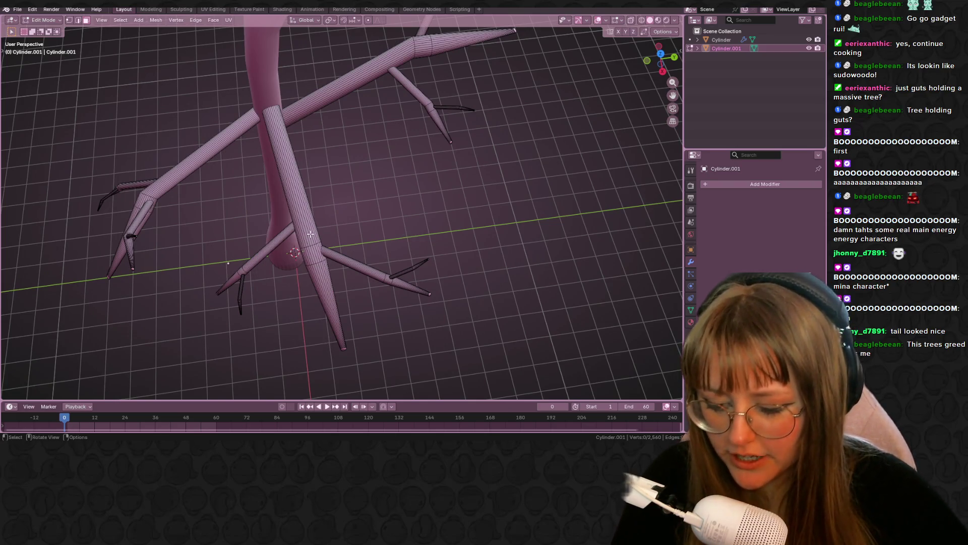
{"action": "key", "text": "l"}
{"action": "key", "text": "l"}
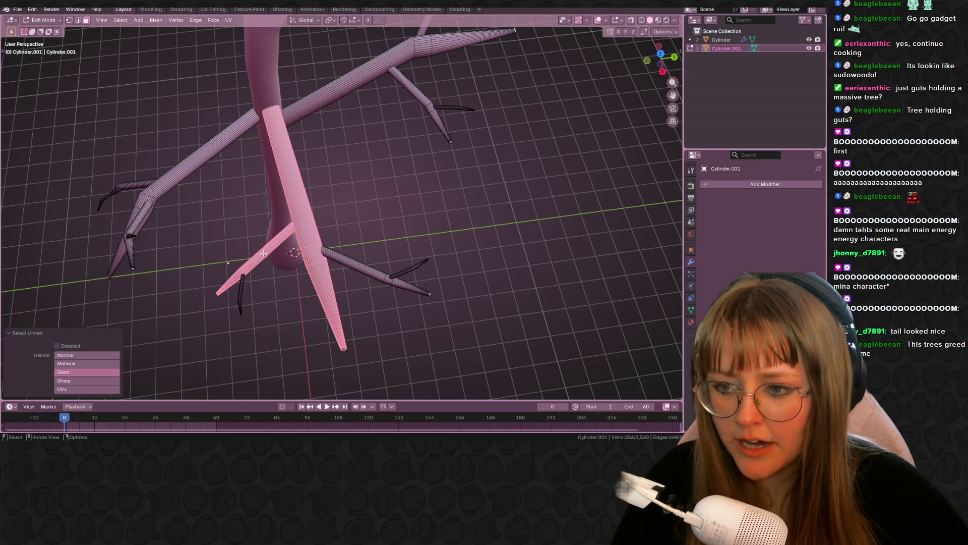
{"action": "key", "text": "l"}
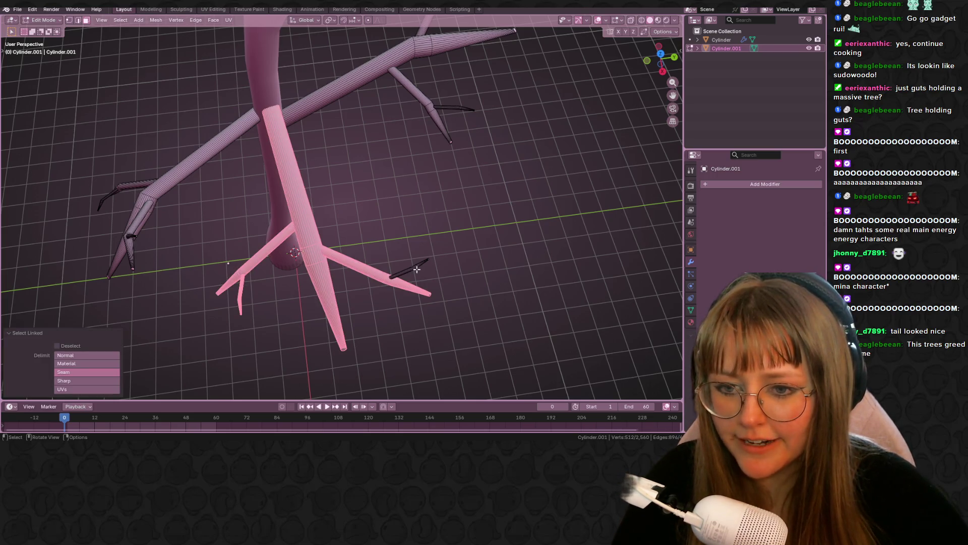
{"action": "scroll", "coordinate": [389, 133], "scroll_direction": "down", "scroll_amount": 4}
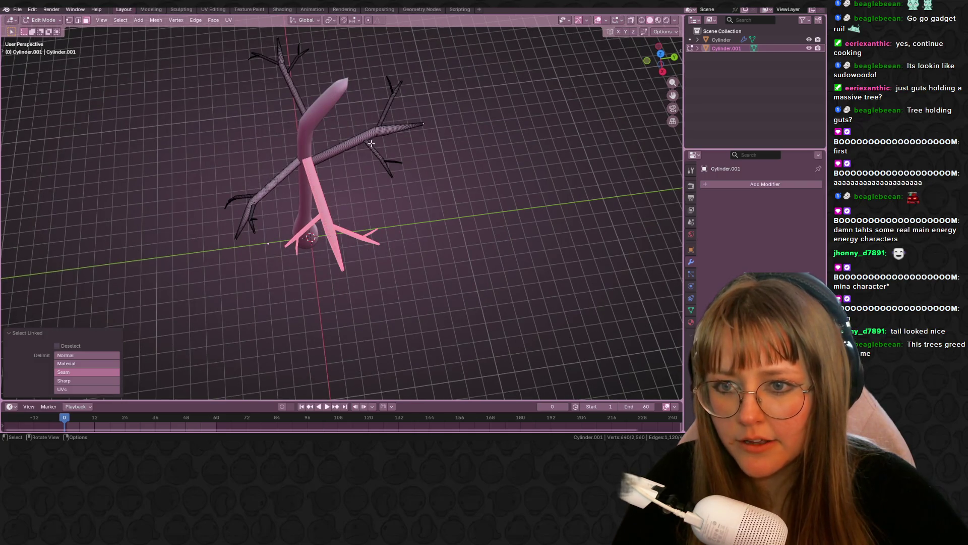
{"action": "key", "text": "l"}
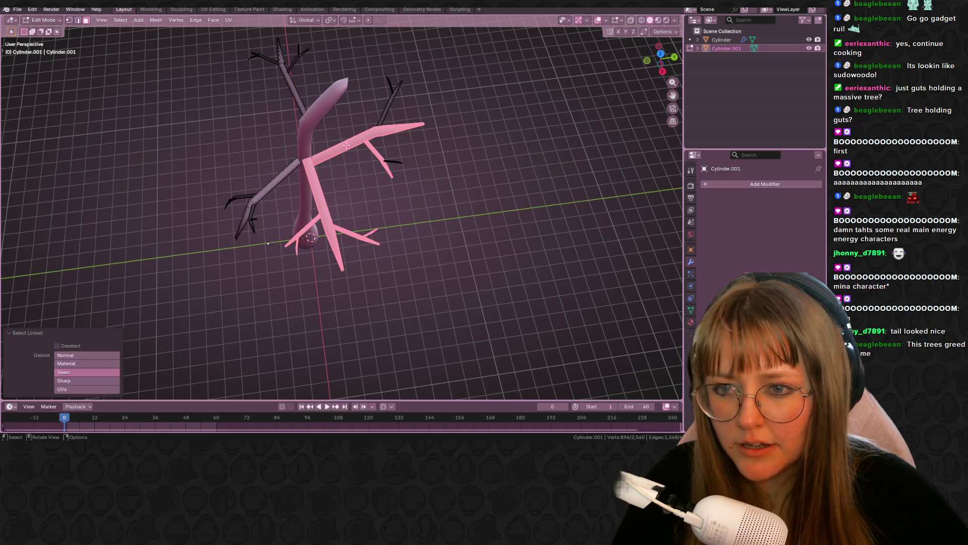
{"action": "key", "text": "l"}
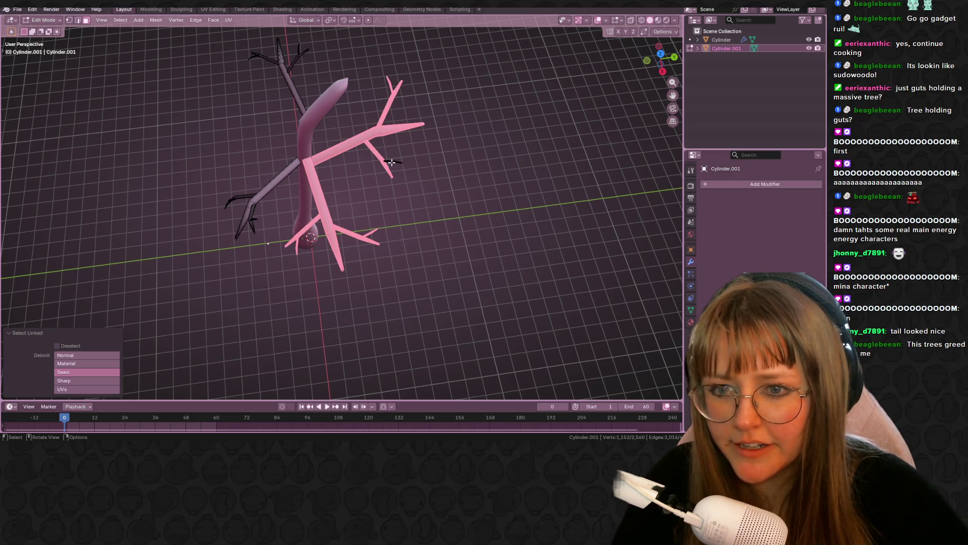
{"action": "key", "text": "l"}
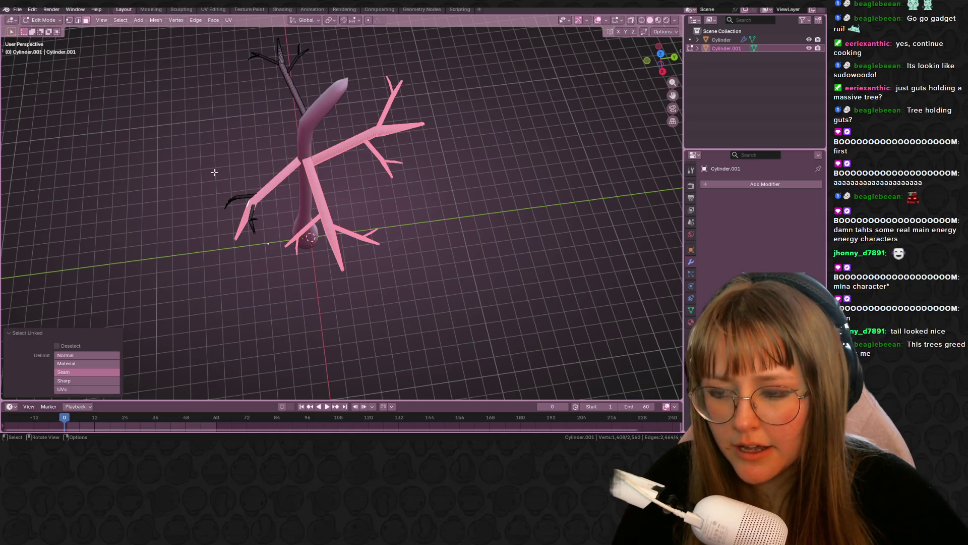
With X-ray on, box-select the remaining branches, keep the top branch, and delete the vertices
{"action": "key", "text": "alt+z"}
{"action": "left_click_drag", "start_coordinate": [174, 158], "coordinate": [263, 251]}
{"action": "middle_click_drag", "start_coordinate": [263, 252], "coordinate": [276, 274], "text": "shift"}
{"action": "left_click_drag", "start_coordinate": [247, 45], "coordinate": [350, 162]}
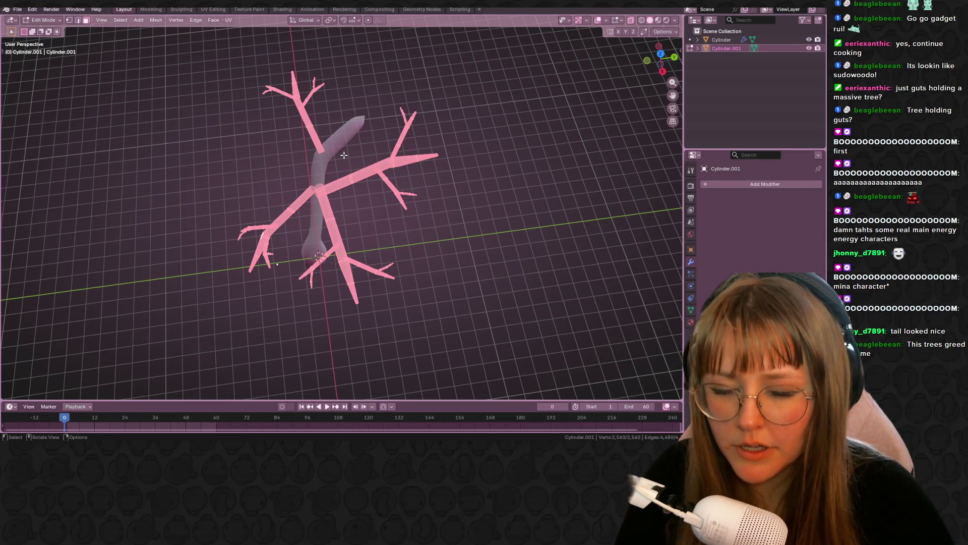
{"action": "key", "text": "shift+l"}
{"action": "key", "text": "x"}
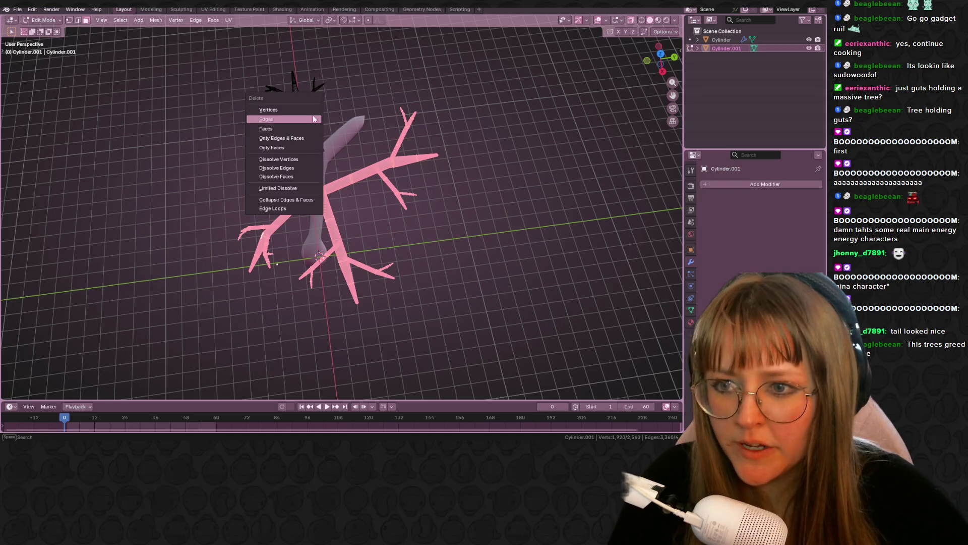
{"action": "left_click", "coordinate": [313, 120]}
Inspect the trimmed tree in Object Mode, then return to editing with the trunk top framed
{"action": "key", "text": "Tab"}
{"action": "mouse_move", "coordinate": [312, 120]}
{"action": "middle_mouse_down"}
{"action": "mouse_move", "coordinate": [499, 115]}
{"action": "mouse_move", "coordinate": [433, 116]}
{"action": "mouse_move", "coordinate": [403, 143]}
{"action": "middle_mouse_up"}
{"action": "scroll", "coordinate": [411, 147], "scroll_direction": "up", "scroll_amount": 3}
{"action": "key", "text": "Tab"}
{"action": "middle_click_drag", "start_coordinate": [359, 89], "coordinate": [255, 162], "text": "shift"}
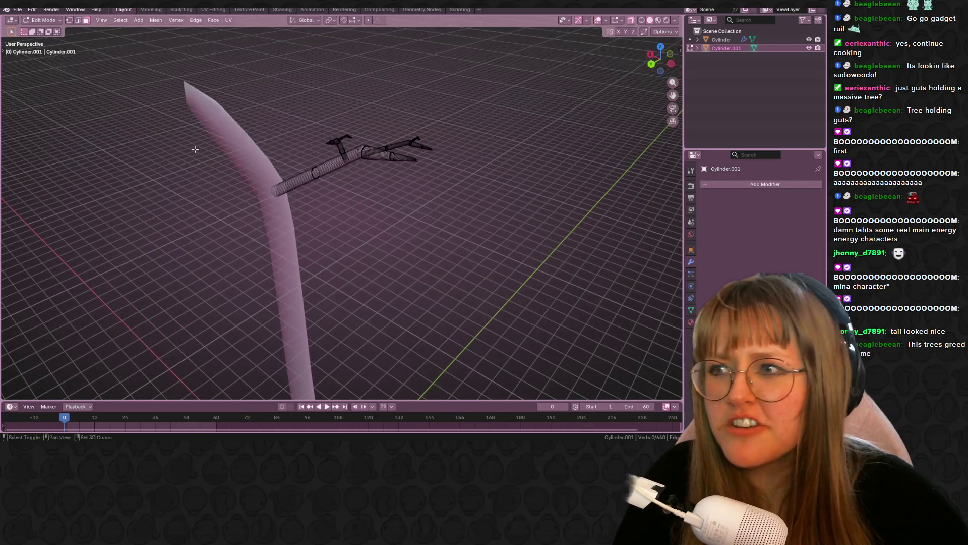
Select the branch's pointed tip in vertex mode, then bring up the Guts references in Chrome
{"action": "left_click", "coordinate": [69, 21]}
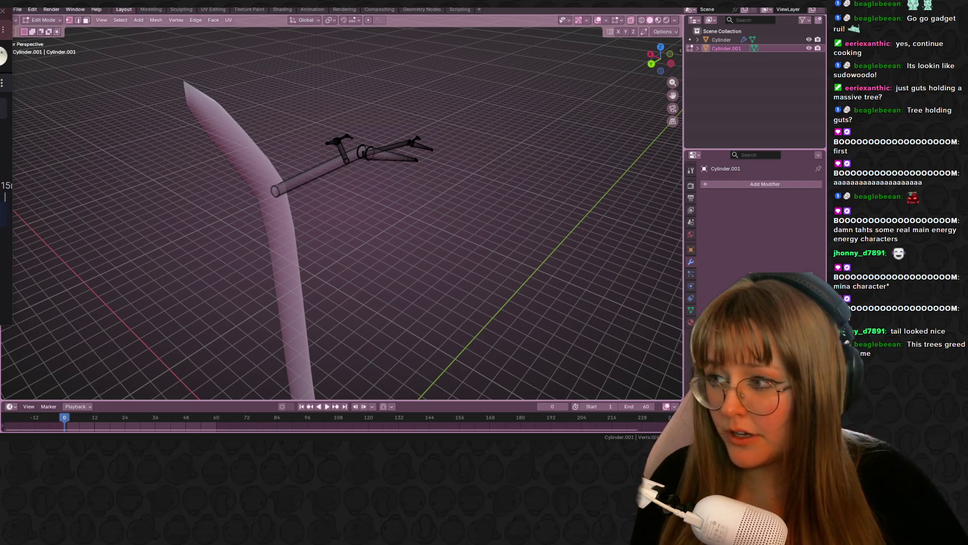
{"action": "mouse_move", "coordinate": [425, 123]}
{"action": "middle_mouse_down"}
{"action": "mouse_move", "coordinate": [388, 141]}
{"action": "mouse_move", "coordinate": [421, 147]}
{"action": "middle_mouse_up"}
{"action": "key", "text": "l"}
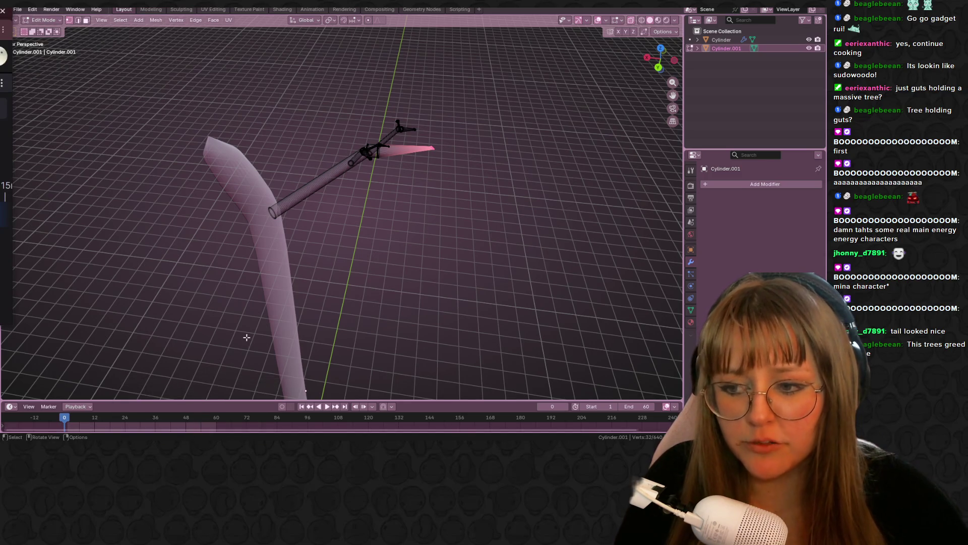
{"action": "left_click", "coordinate": [258, 430]}
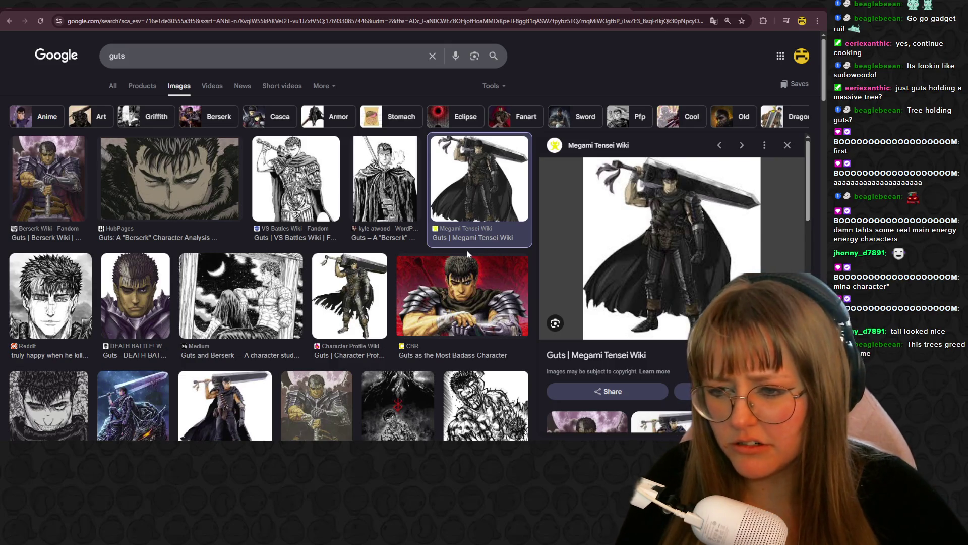
Scroll through the Guts image results for sword reference, then return to the Blender model
{"action": "scroll", "coordinate": [496, 315], "scroll_direction": "down", "scroll_amount": 2}
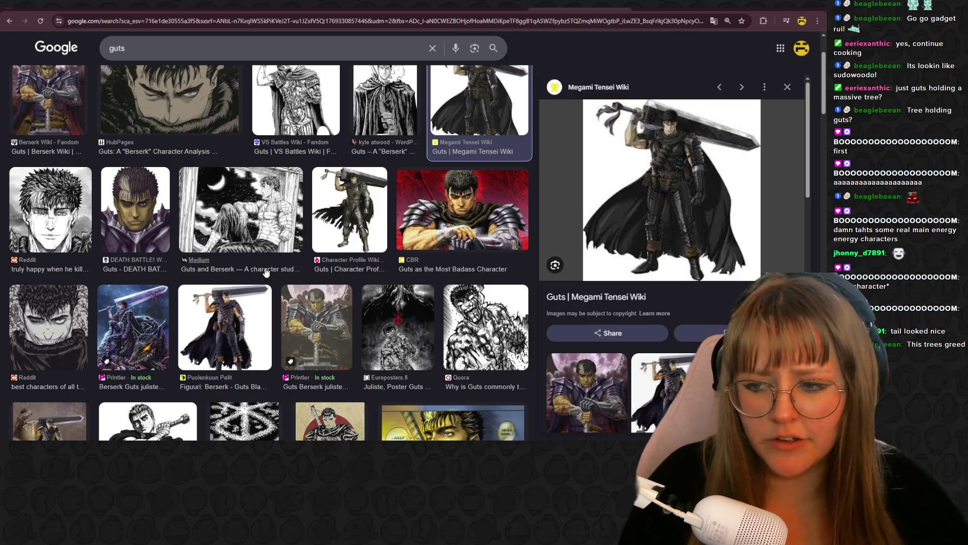
{"action": "scroll", "coordinate": [256, 386], "scroll_direction": "down", "scroll_amount": 1}
{"action": "scroll", "coordinate": [256, 387], "scroll_direction": "down", "scroll_amount": 3}
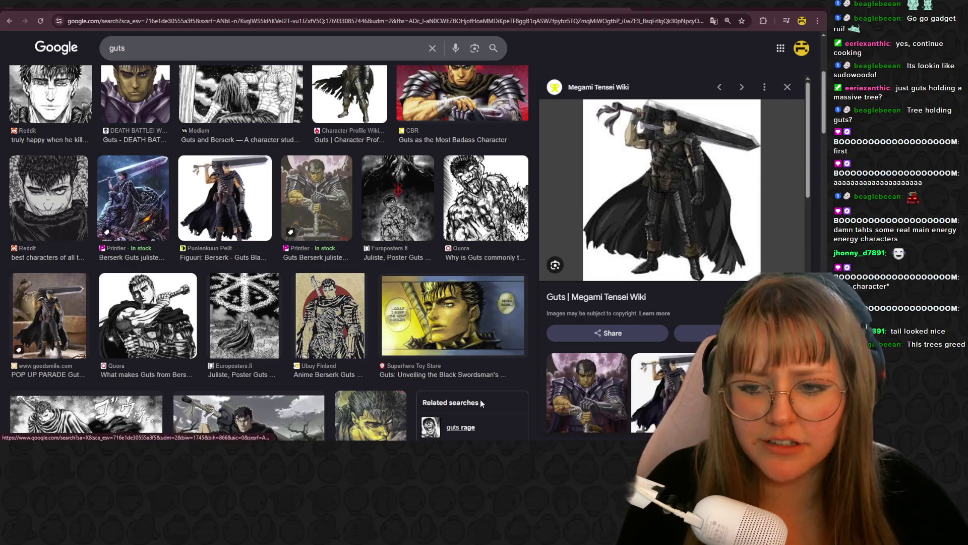
{"action": "scroll", "coordinate": [318, 172], "scroll_direction": "up", "scroll_amount": 3}
{"action": "scroll", "coordinate": [319, 171], "scroll_direction": "up", "scroll_amount": 2}
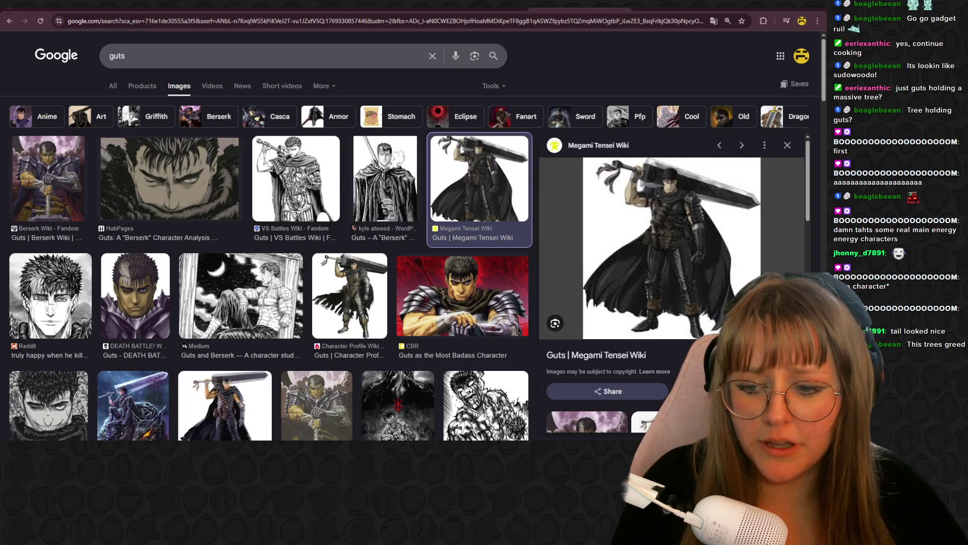
{"action": "key", "text": "alt+Tab"}
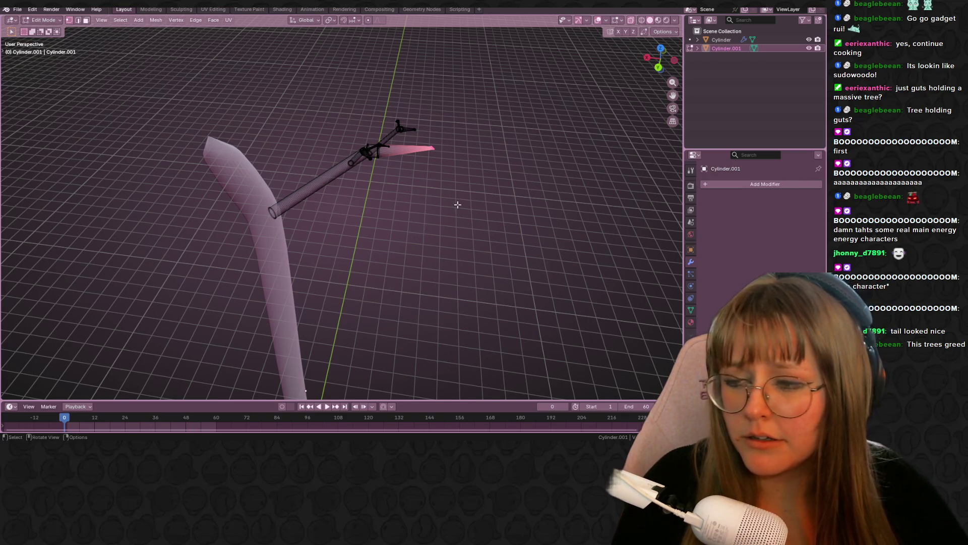
{"action": "scroll", "coordinate": [457, 204], "scroll_direction": "up", "scroll_amount": 4}
From the front view, rotate the branch tip 33° and lengthen it along Z
{"action": "mouse_move", "coordinate": [443, 188]}
{"action": "middle_mouse_down"}
{"action": "mouse_move", "coordinate": [514, 216]}
{"action": "mouse_move", "coordinate": [378, 212]}
{"action": "mouse_move", "coordinate": [419, 188]}
{"action": "middle_mouse_up"}
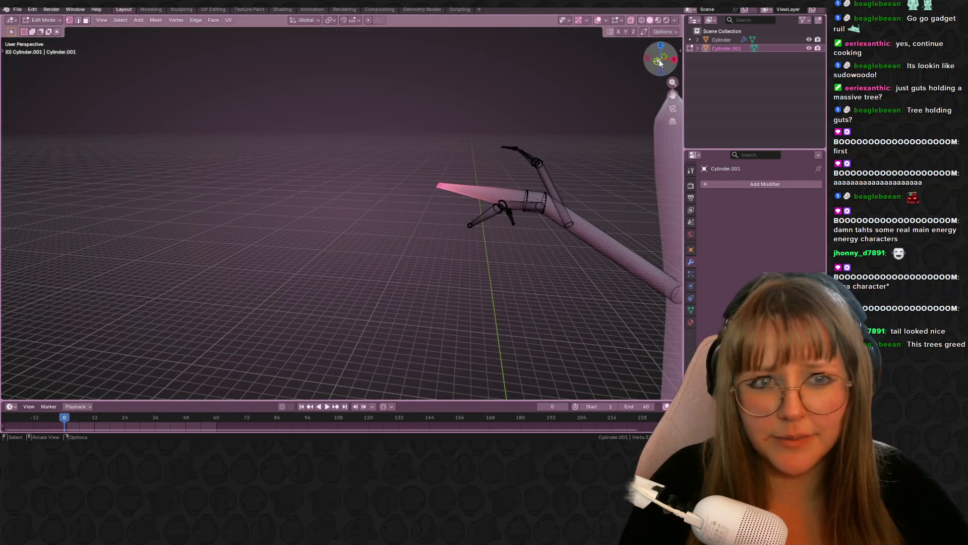
{"action": "left_click", "coordinate": [658, 61]}
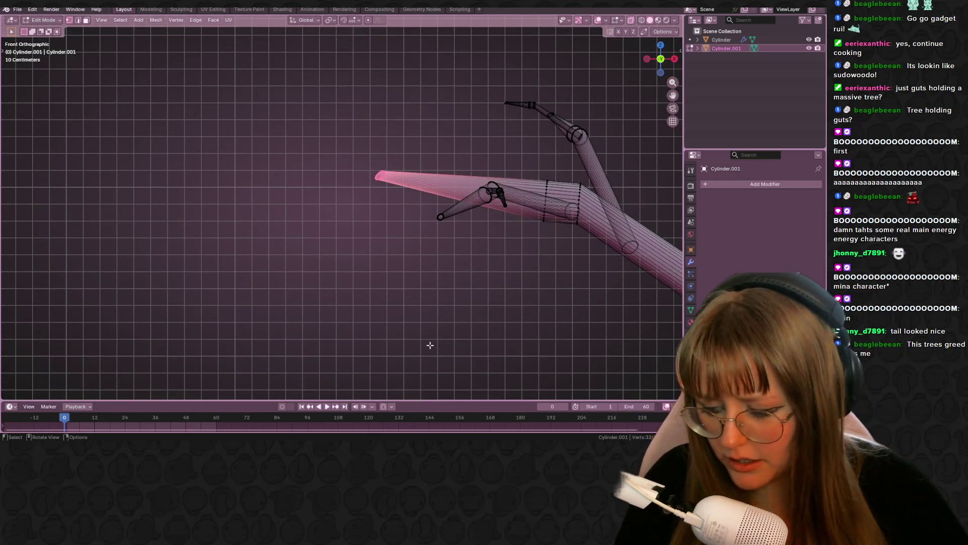
{"action": "key", "text": "r"}
{"action": "left_click", "coordinate": [335, 335]}
{"action": "mouse_move", "coordinate": [419, 290]}
{"action": "middle_mouse_down", "text": "shift"}
{"action": "mouse_move", "coordinate": [428, 281]}
{"action": "mouse_move", "coordinate": [416, 195]}
{"action": "mouse_move", "coordinate": [457, 346]}
{"action": "middle_mouse_up", "text": "shift"}
{"action": "key", "text": "g"}
{"action": "key", "text": "z"}
{"action": "key", "text": "z"}
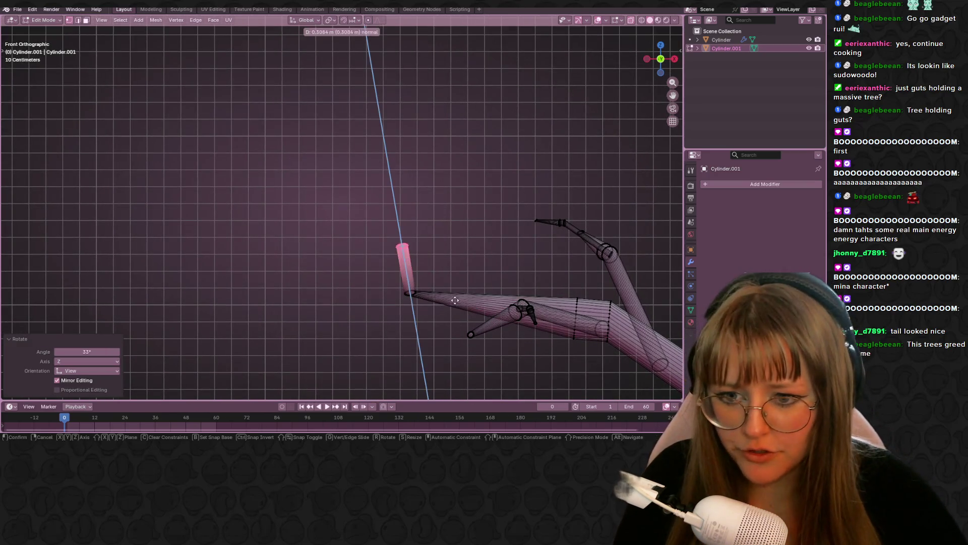
{"action": "left_click", "coordinate": [456, 278]}
Shrink the tube tip, then rescale it slightly larger
{"action": "left_click", "coordinate": [663, 32]}
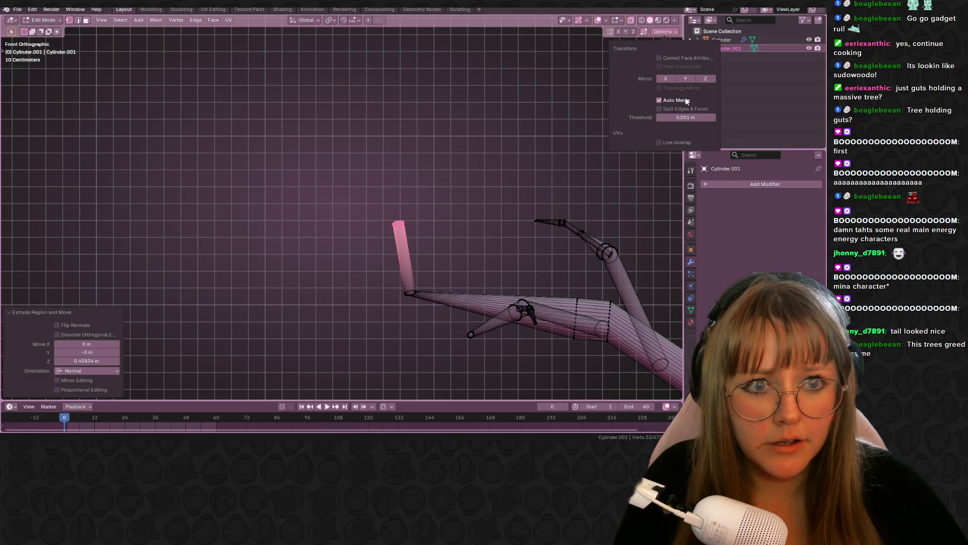
{"action": "middle_click_drag", "start_coordinate": [462, 224], "coordinate": [467, 205], "text": "shift"}
{"action": "key", "text": "s"}
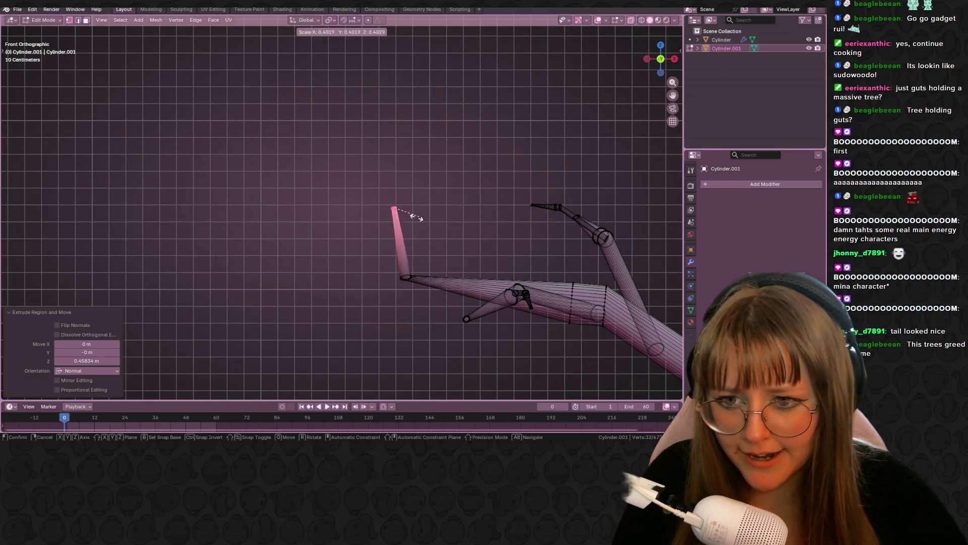
{"action": "left_click", "coordinate": [396, 209]}
{"action": "scroll", "coordinate": [580, 218], "scroll_direction": "up", "scroll_amount": 5}
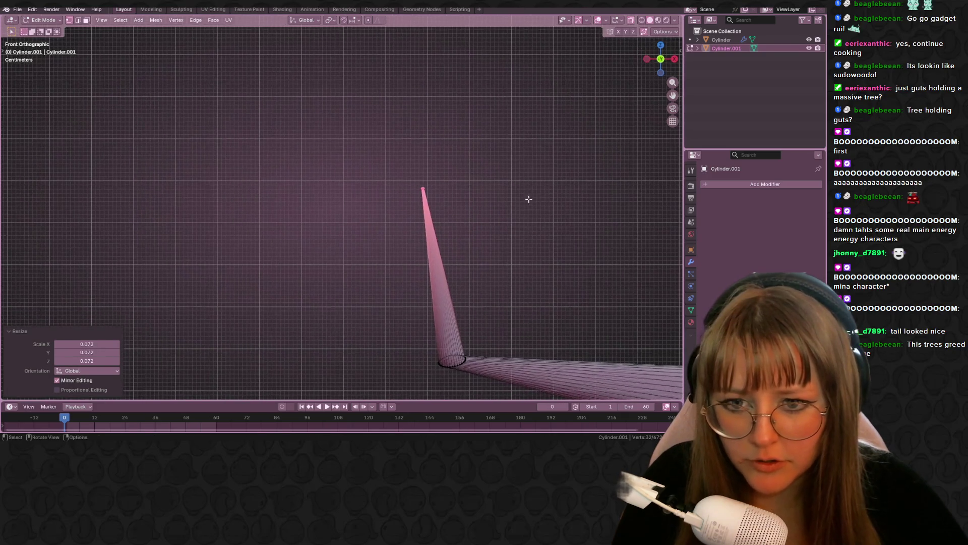
{"action": "key", "text": "s"}
{"action": "left_click", "coordinate": [445, 186]}
Enlarge the tip a little and nudge it a small step
{"action": "mouse_move", "coordinate": [445, 186]}
{"action": "middle_mouse_down"}
{"action": "mouse_move", "coordinate": [513, 183]}
{"action": "mouse_move", "coordinate": [504, 200]}
{"action": "mouse_move", "coordinate": [512, 184]}
{"action": "mouse_move", "coordinate": [394, 99]}
{"action": "mouse_move", "coordinate": [471, 140]}
{"action": "mouse_move", "coordinate": [419, 225]}
{"action": "middle_mouse_up"}
{"action": "key", "text": "s"}
{"action": "left_click", "coordinate": [421, 247]}
{"action": "key", "text": "g"}
{"action": "left_click", "coordinate": [422, 245]}
In side view, rotate the tip and move it to a new position
{"action": "mouse_move", "coordinate": [423, 245]}
{"action": "middle_mouse_down"}
{"action": "mouse_move", "coordinate": [464, 199]}
{"action": "mouse_move", "coordinate": [433, 212]}
{"action": "mouse_move", "coordinate": [474, 201]}
{"action": "mouse_move", "coordinate": [497, 212]}
{"action": "mouse_move", "coordinate": [511, 180]}
{"action": "middle_mouse_up"}
{"action": "left_click", "coordinate": [673, 59]}
{"action": "key", "text": "r"}
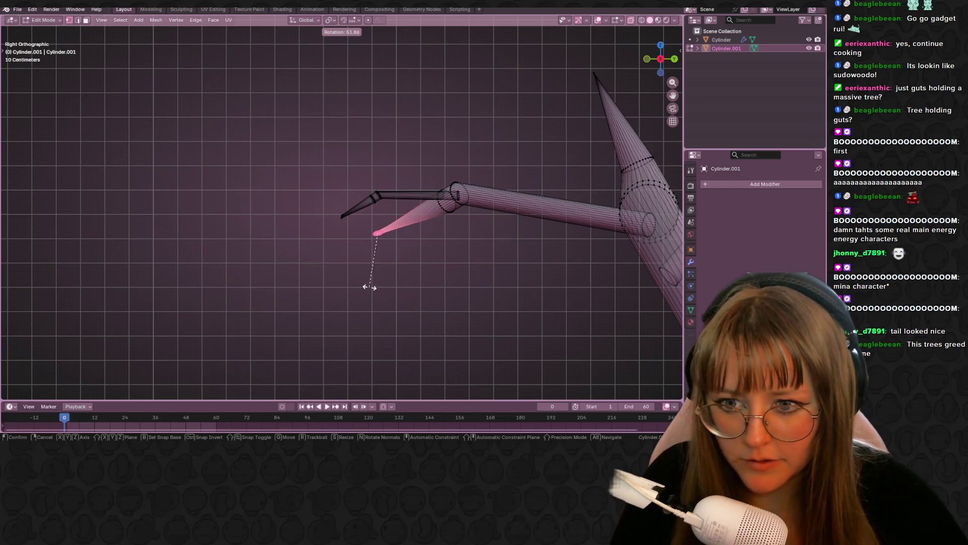
{"action": "left_click", "coordinate": [380, 287]}
{"action": "key", "text": "g"}
{"action": "left_click", "coordinate": [391, 227]}
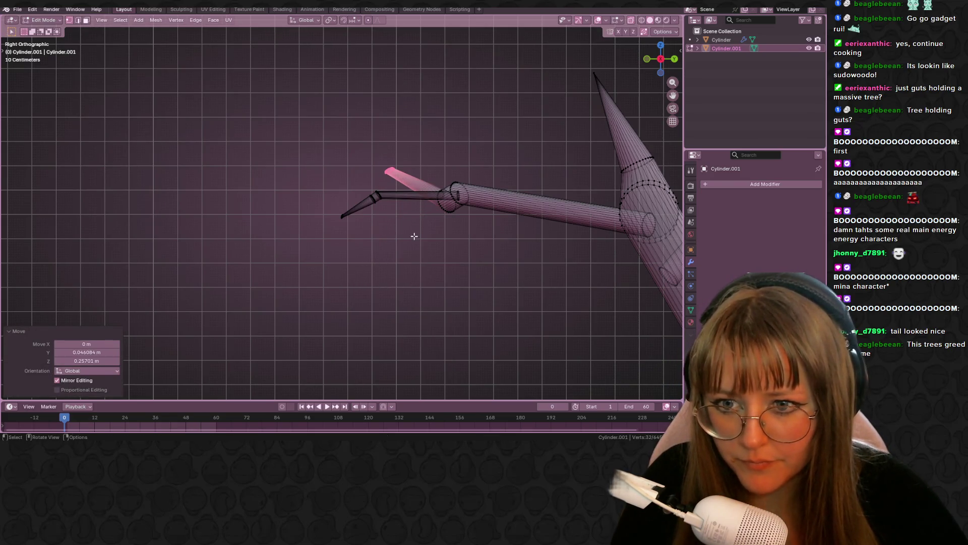
Extrude the end segment upward and shrink the extruded end
{"action": "mouse_move", "coordinate": [439, 245]}
{"action": "middle_mouse_down"}
{"action": "mouse_move", "coordinate": [538, 257]}
{"action": "mouse_move", "coordinate": [531, 218]}
{"action": "mouse_move", "coordinate": [509, 258]}
{"action": "mouse_move", "coordinate": [555, 203]}
{"action": "middle_mouse_up"}
{"action": "key", "text": "e"}
{"action": "left_click", "coordinate": [517, 116]}
{"action": "key", "text": "s"}
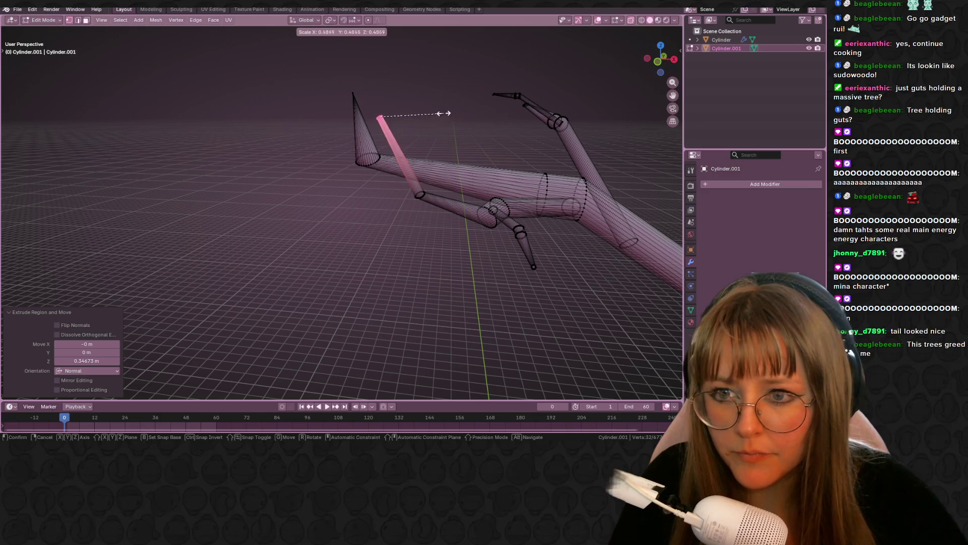
{"action": "left_click", "coordinate": [404, 103]}
Scale the extruded end again, flipping and shrinking it into a point
{"action": "mouse_move", "coordinate": [404, 101]}
{"action": "middle_mouse_down"}
{"action": "mouse_move", "coordinate": [423, 122]}
{"action": "mouse_move", "coordinate": [426, 158]}
{"action": "mouse_move", "coordinate": [486, 126]}
{"action": "mouse_move", "coordinate": [465, 197]}
{"action": "mouse_move", "coordinate": [452, 185]}
{"action": "mouse_move", "coordinate": [493, 162]}
{"action": "mouse_move", "coordinate": [478, 133]}
{"action": "mouse_move", "coordinate": [501, 194]}
{"action": "mouse_move", "coordinate": [480, 177]}
{"action": "mouse_move", "coordinate": [485, 207]}
{"action": "mouse_move", "coordinate": [383, 187]}
{"action": "middle_mouse_up"}
{"action": "key", "text": "s"}
{"action": "left_click", "coordinate": [398, 119]}
{"action": "scroll", "coordinate": [426, 158], "scroll_direction": "up", "scroll_amount": 5}
{"action": "key", "text": "s"}
{"action": "left_click", "coordinate": [465, 164]}
Try enlarging the thin tip into a cone, then undo the enlargement
{"action": "key", "text": "g"}
{"action": "left_click", "coordinate": [367, 182]}
{"action": "key", "text": "s"}
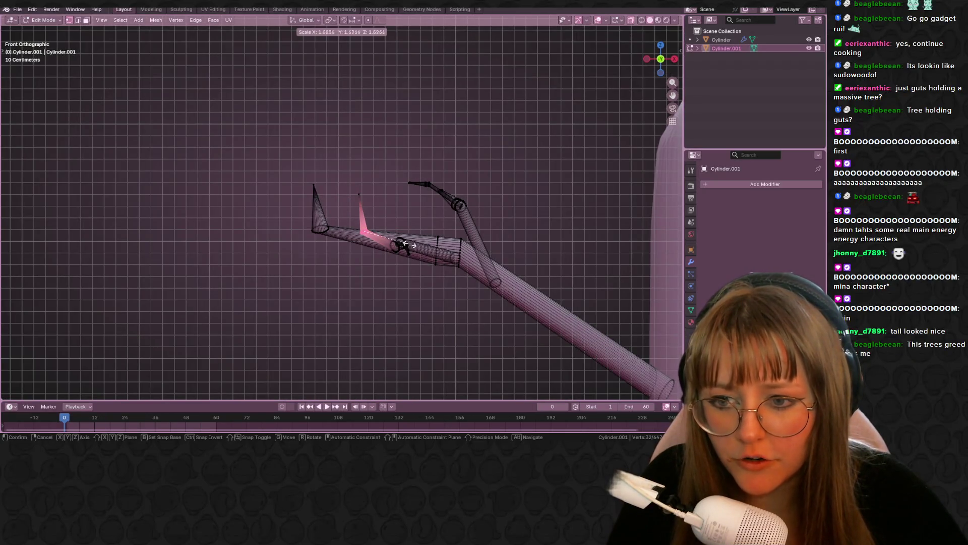
{"action": "left_click", "coordinate": [437, 242]}
{"action": "mouse_move", "coordinate": [436, 242]}
{"action": "middle_mouse_down"}
{"action": "mouse_move", "coordinate": [540, 282]}
{"action": "mouse_move", "coordinate": [584, 243]}
{"action": "middle_mouse_up"}
{"action": "key", "text": "ctrl+z"}
Rotate the tip 49.4° in side view and move it into place
{"action": "key", "text": "r"}
{"action": "left_click", "coordinate": [499, 279]}
{"action": "key", "text": "r"}
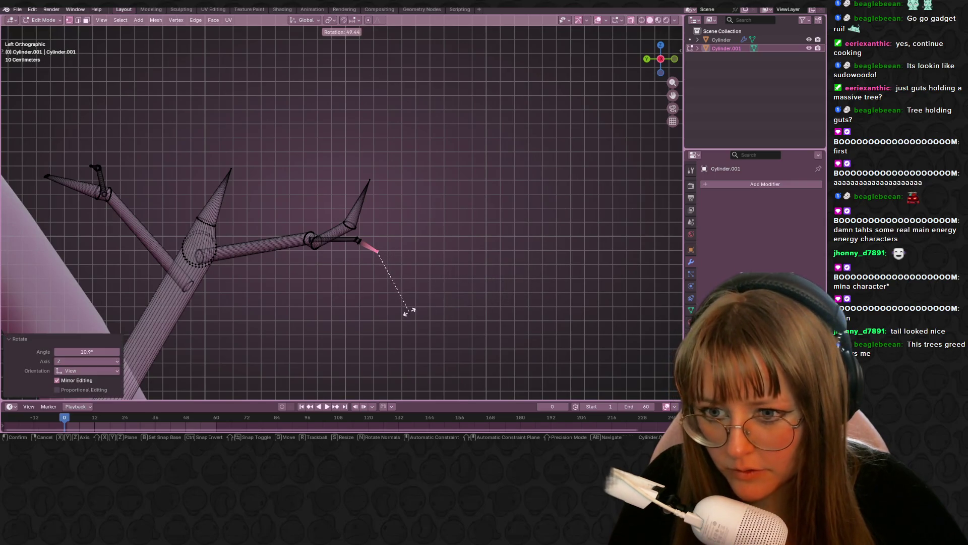
{"action": "key", "text": "g"}
{"action": "left_click", "coordinate": [422, 327]}
Shrink the tip to a sharp point (0.028 scale) and return to Object Mode
{"action": "key", "text": "s"}
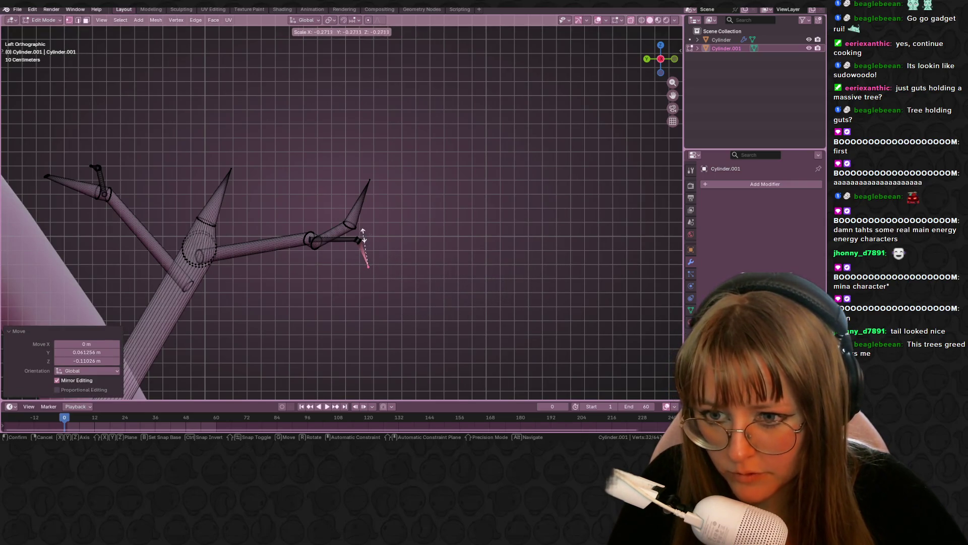
{"action": "left_click", "coordinate": [367, 266]}
{"action": "key", "text": "Tab"}
{"action": "mouse_move", "coordinate": [502, 240]}
{"action": "middle_mouse_down"}
{"action": "mouse_move", "coordinate": [454, 277]}
{"action": "mouse_move", "coordinate": [503, 287]}
{"action": "mouse_move", "coordinate": [498, 216]}
{"action": "mouse_move", "coordinate": [458, 266]}
{"action": "mouse_move", "coordinate": [474, 270]}
{"action": "mouse_move", "coordinate": [542, 239]}
{"action": "mouse_move", "coordinate": [643, 265]}
{"action": "middle_mouse_up"}
{"action": "scroll", "coordinate": [604, 225], "scroll_direction": "down", "scroll_amount": 3}
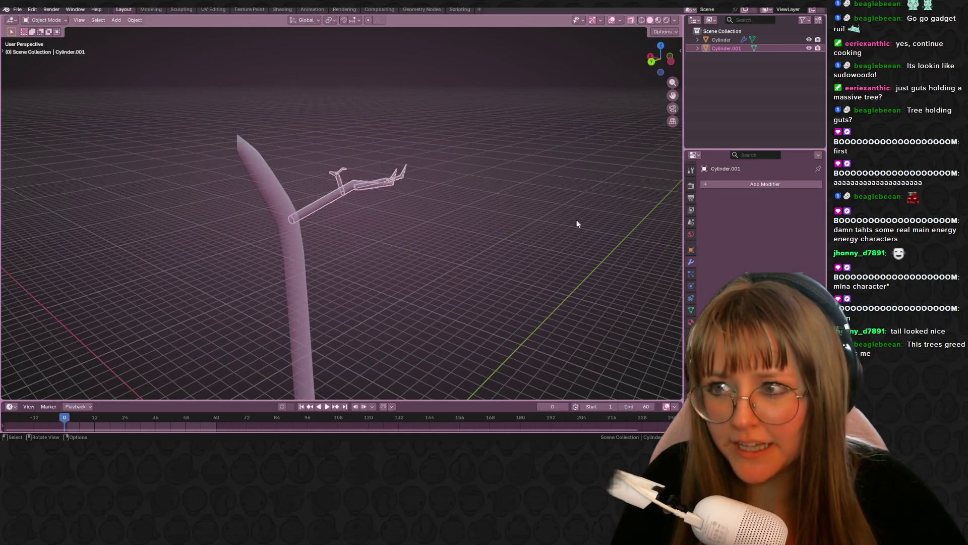
Select the trunk's top vertices in Edit Mode and move them
{"action": "left_click", "coordinate": [277, 171]}
{"action": "key", "text": "Tab"}
{"action": "middle_click_drag", "start_coordinate": [278, 171], "coordinate": [185, 91]}
{"action": "left_click_drag", "start_coordinate": [185, 91], "coordinate": [272, 142]}
{"action": "middle_click_drag", "start_coordinate": [334, 145], "coordinate": [376, 151]}
{"action": "key", "text": "g"}
{"action": "left_click", "coordinate": [353, 119]}
Narrow the trunk top to 0.420 scale, shift it down-left, and return to Object Mode
{"action": "key", "text": "s"}
{"action": "left_click", "coordinate": [300, 123]}
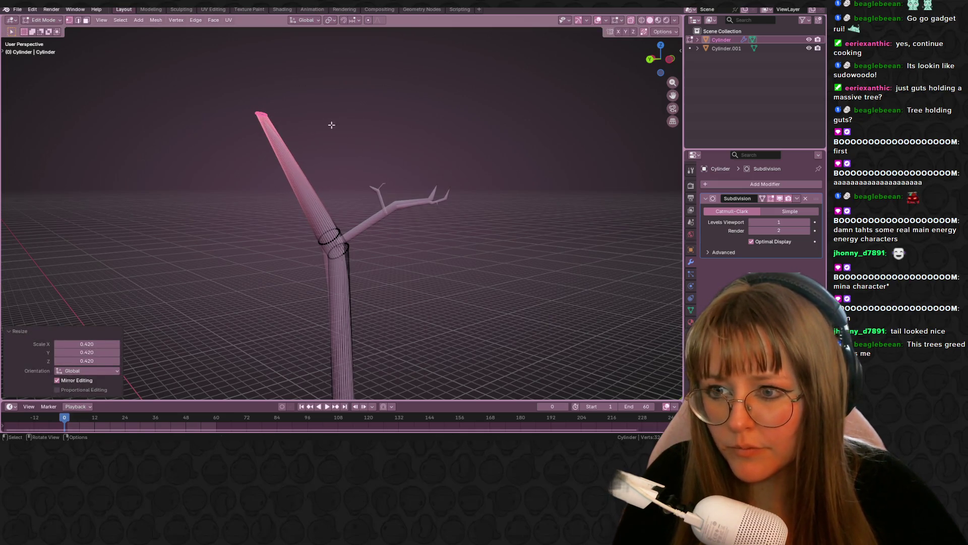
{"action": "key", "text": "g"}
{"action": "left_click", "coordinate": [317, 135]}
{"action": "key", "text": "Tab"}
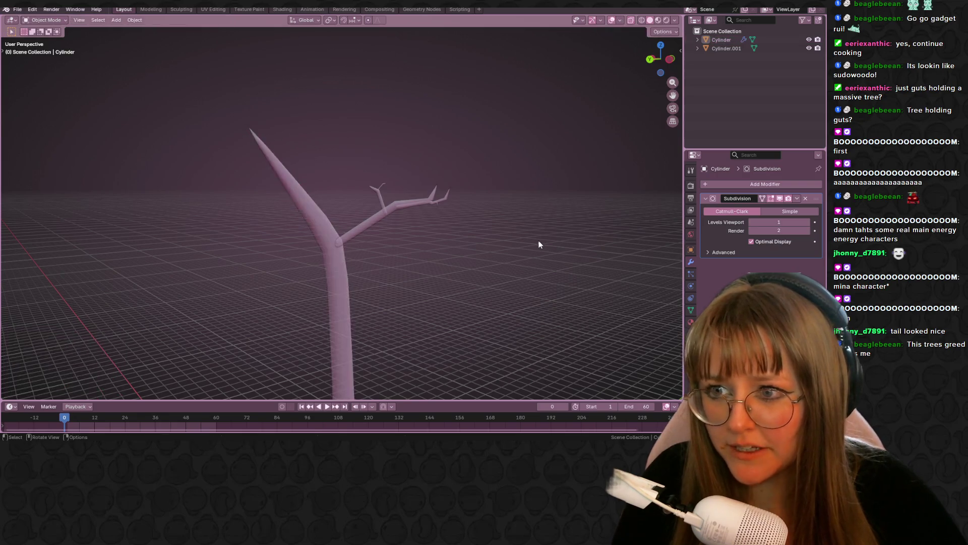
Select the branch object and scale it up to 1.433
{"action": "middle_click_drag", "start_coordinate": [542, 242], "coordinate": [600, 39]}
{"action": "mouse_move", "coordinate": [595, 121]}
{"action": "middle_mouse_down"}
{"action": "mouse_move", "coordinate": [562, 216]}
{"action": "mouse_move", "coordinate": [357, 242]}
{"action": "mouse_move", "coordinate": [349, 284]}
{"action": "middle_mouse_up"}
{"action": "scroll", "coordinate": [387, 282], "scroll_direction": "down", "scroll_amount": 5}
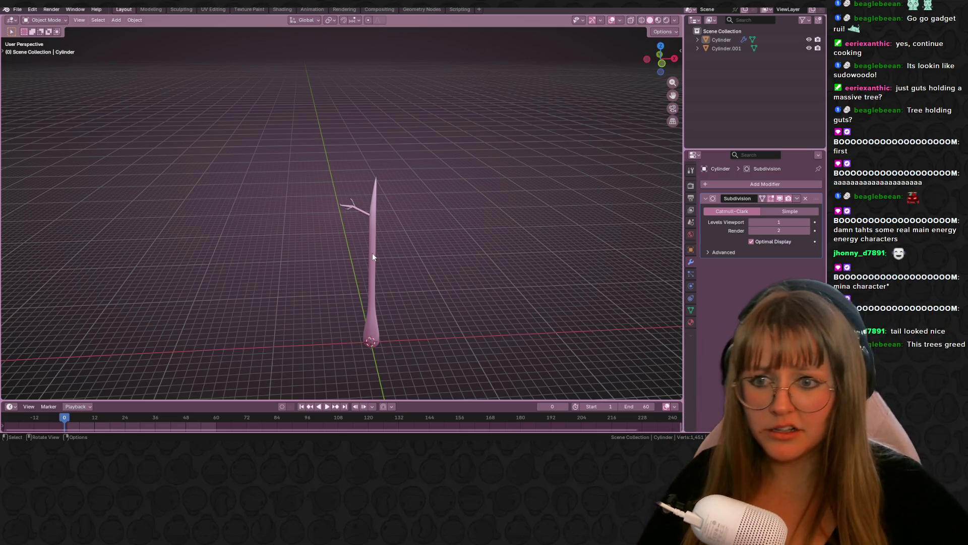
{"action": "scroll", "coordinate": [384, 244], "scroll_direction": "up", "scroll_amount": 3}
{"action": "left_click", "coordinate": [355, 207]}
{"action": "mouse_move", "coordinate": [377, 225]}
{"action": "middle_mouse_down"}
{"action": "mouse_move", "coordinate": [463, 244]}
{"action": "mouse_move", "coordinate": [361, 231]}
{"action": "middle_mouse_up"}
{"action": "middle_click_drag", "start_coordinate": [405, 148], "coordinate": [428, 189]}
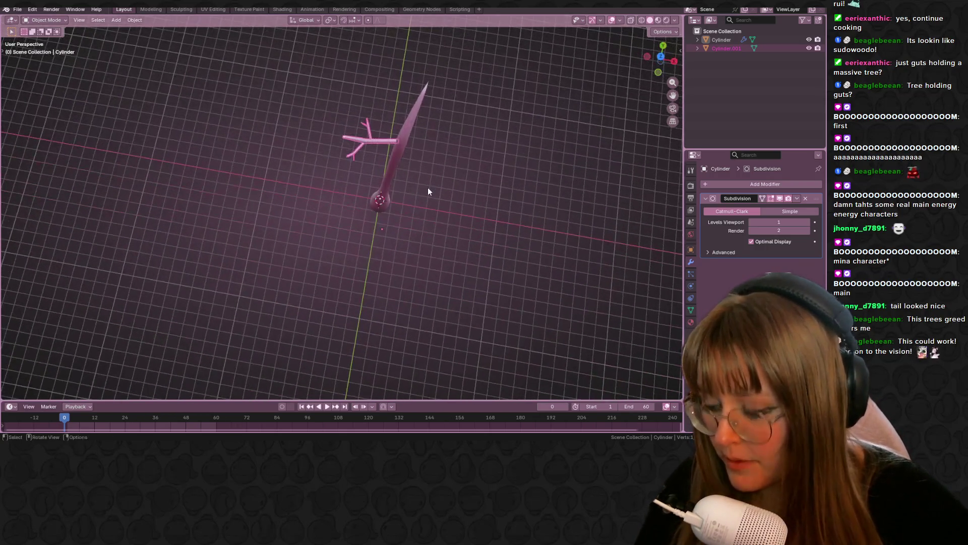
{"action": "key", "text": "s"}
{"action": "left_click", "coordinate": [492, 168]}
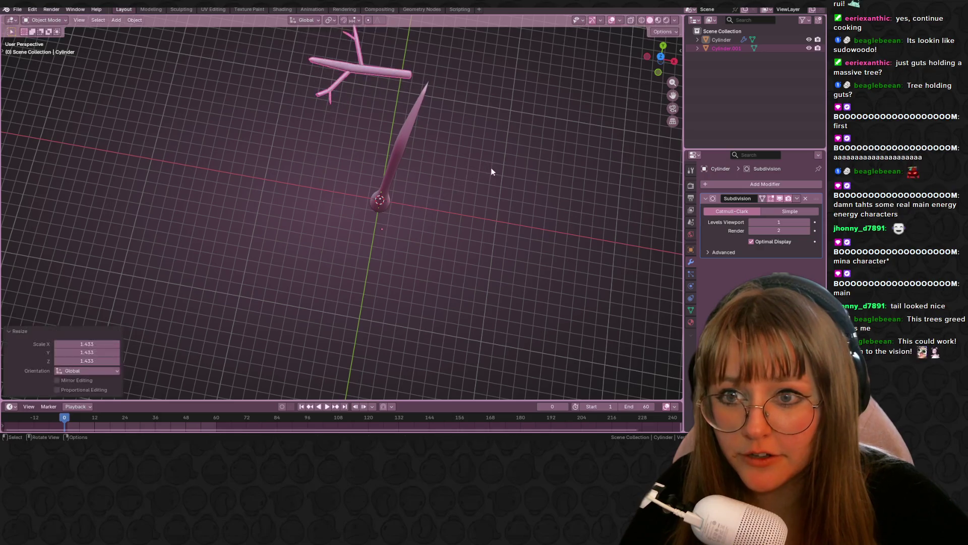
In front view, rescale the branch to 1.187 and place it lower beside the trunk
{"action": "left_click", "coordinate": [657, 73]}
{"action": "key", "text": "g"}
{"action": "left_click", "coordinate": [474, 221]}
{"action": "key", "text": "s"}
{"action": "left_click", "coordinate": [581, 190]}
{"action": "middle_click_drag", "start_coordinate": [581, 189], "coordinate": [485, 89], "text": "shift"}
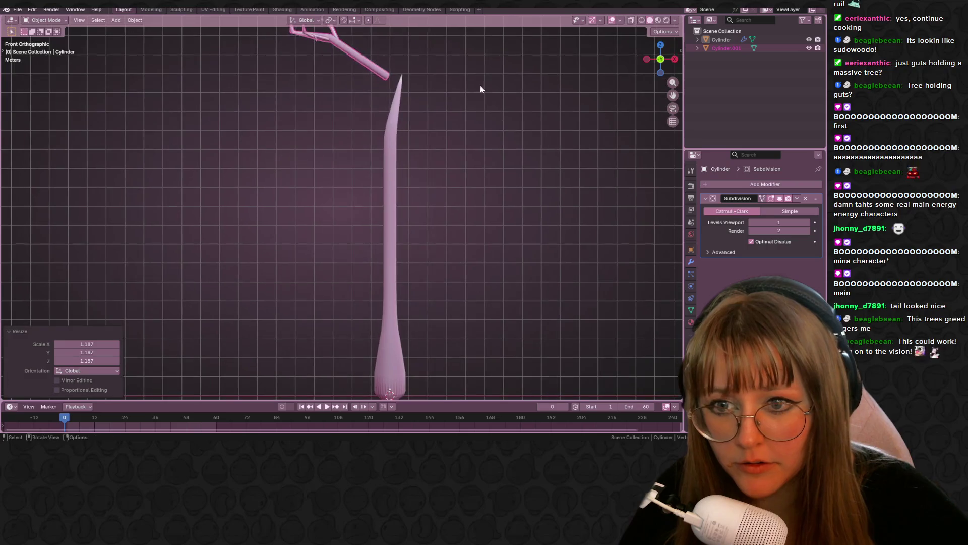
{"action": "key", "text": "g"}
{"action": "left_click", "coordinate": [466, 149]}
{"action": "key", "text": "g"}
{"action": "left_click", "coordinate": [454, 198]}
Lower the trunk's upper vertex rings along Z, then reselect the branch
{"action": "left_click", "coordinate": [397, 150]}
{"action": "scroll", "coordinate": [418, 146], "scroll_direction": "down", "scroll_amount": 5}
{"action": "key", "text": "Tab"}
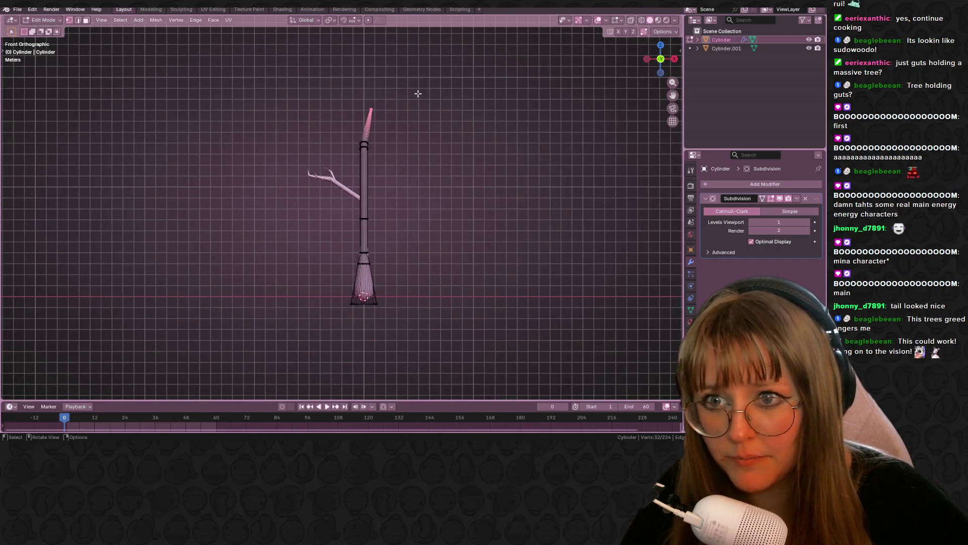
{"action": "mouse_move", "coordinate": [333, 86]}
{"action": "left_mouse_down"}
{"action": "mouse_move", "coordinate": [400, 162]}
{"action": "mouse_move", "coordinate": [419, 155]}
{"action": "left_mouse_up"}
{"action": "key", "text": "g"}
{"action": "key", "text": "z"}
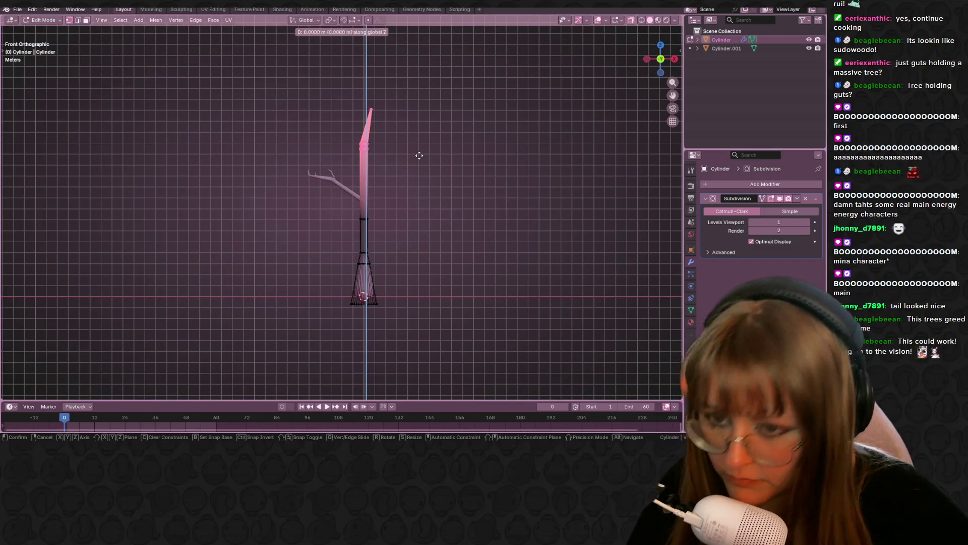
{"action": "left_click", "coordinate": [419, 204]}
{"action": "key", "text": "Tab"}
{"action": "mouse_move", "coordinate": [425, 184]}
{"action": "middle_mouse_down"}
{"action": "mouse_move", "coordinate": [504, 191]}
{"action": "mouse_move", "coordinate": [506, 259]}
{"action": "mouse_move", "coordinate": [308, 244]}
{"action": "middle_mouse_up"}
{"action": "left_click", "coordinate": [339, 234]}
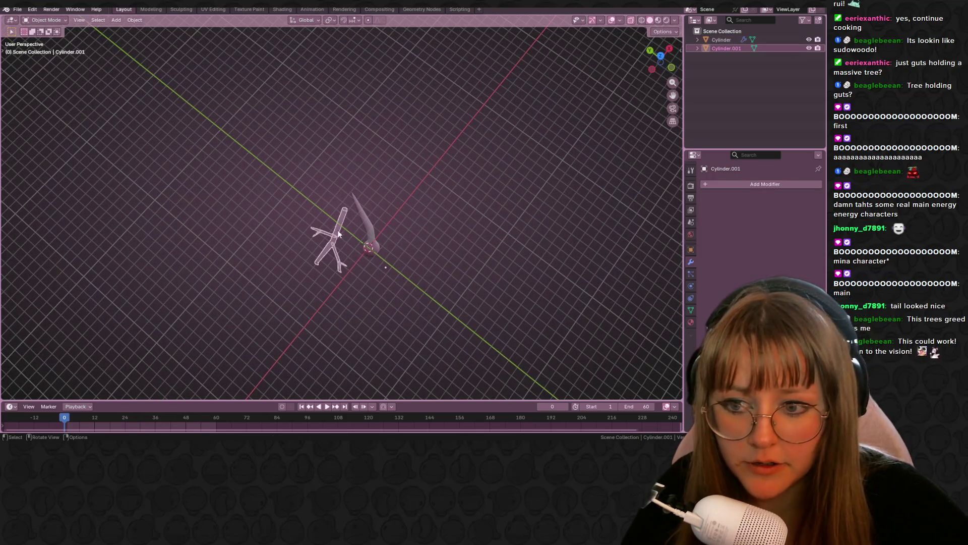
From the top view, move the branch along Y toward the trunk
{"action": "left_click", "coordinate": [662, 54]}
{"action": "key", "text": "g"}
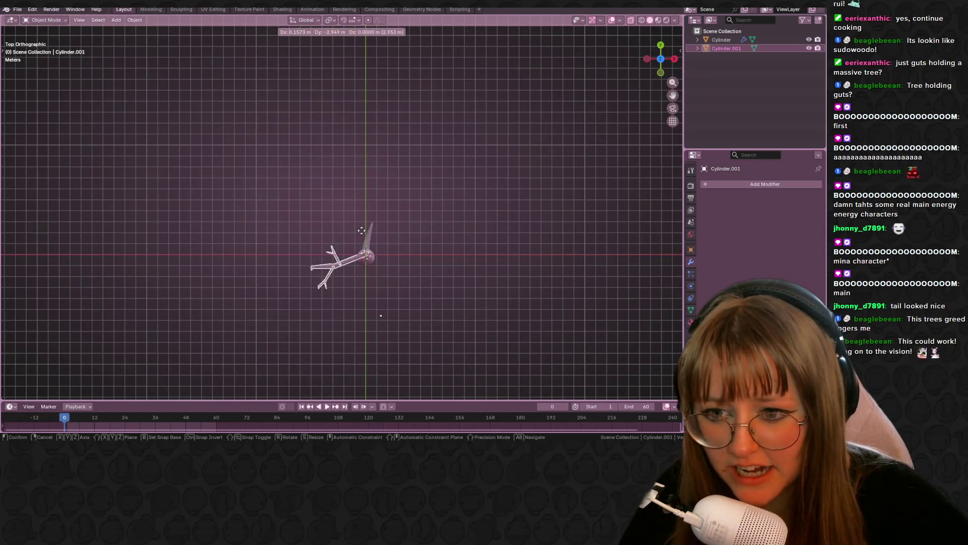
{"action": "left_click", "coordinate": [359, 229]}
{"action": "mouse_move", "coordinate": [617, 44]}
{"action": "middle_mouse_down"}
{"action": "mouse_move", "coordinate": [505, 125]}
{"action": "mouse_move", "coordinate": [585, 110]}
{"action": "middle_mouse_up"}
{"action": "mouse_move", "coordinate": [660, 65]}
{"action": "left_mouse_down"}
{"action": "mouse_move", "coordinate": [528, 179]}
{"action": "mouse_move", "coordinate": [384, 237]}
{"action": "mouse_move", "coordinate": [407, 131]}
{"action": "left_mouse_up"}
{"action": "scroll", "coordinate": [401, 112], "scroll_direction": "up", "scroll_amount": 5}
{"action": "scroll", "coordinate": [400, 108], "scroll_direction": "up", "scroll_amount": 4, "text": "shift"}
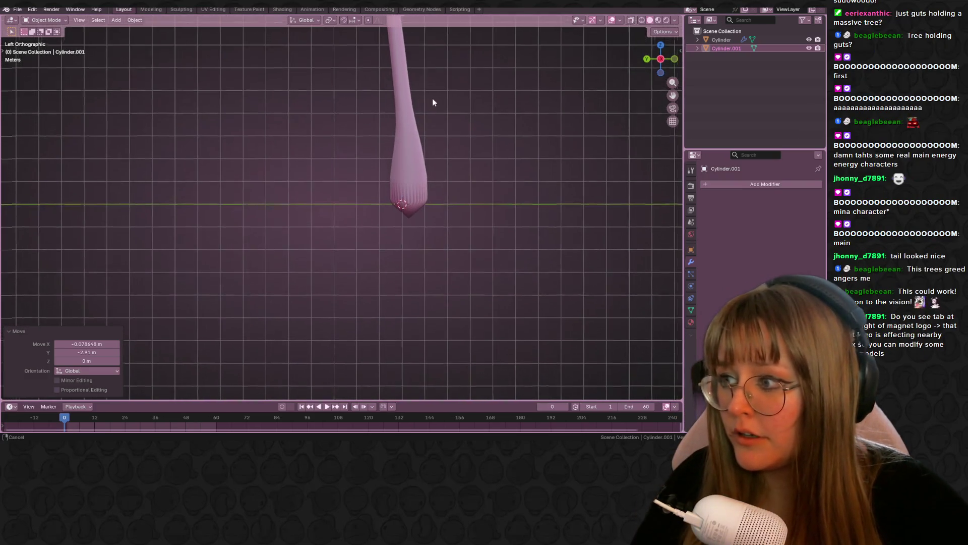
{"action": "scroll", "coordinate": [403, 202], "scroll_direction": "down", "scroll_amount": 4}
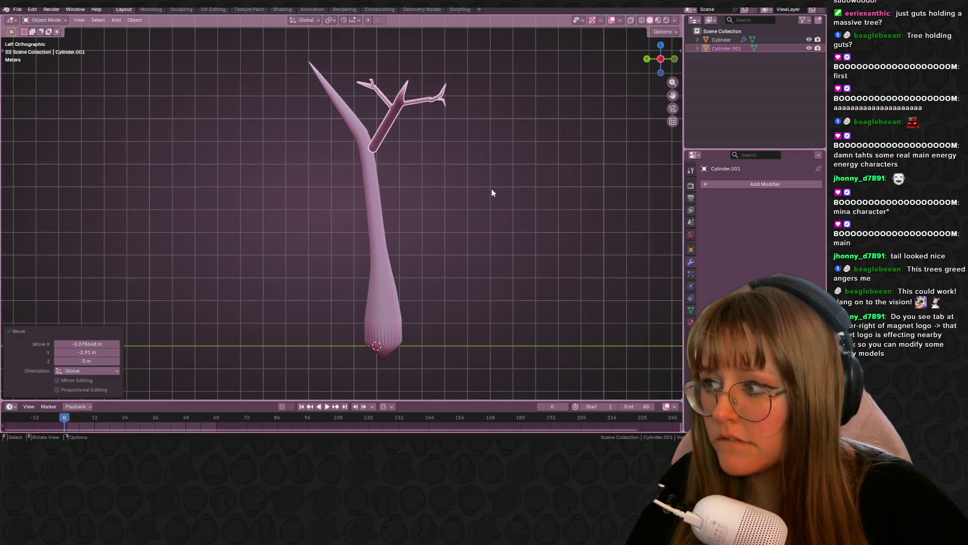
Move the branch so its base meets the trunk's side, then nudge it snug
{"action": "key", "text": "g"}
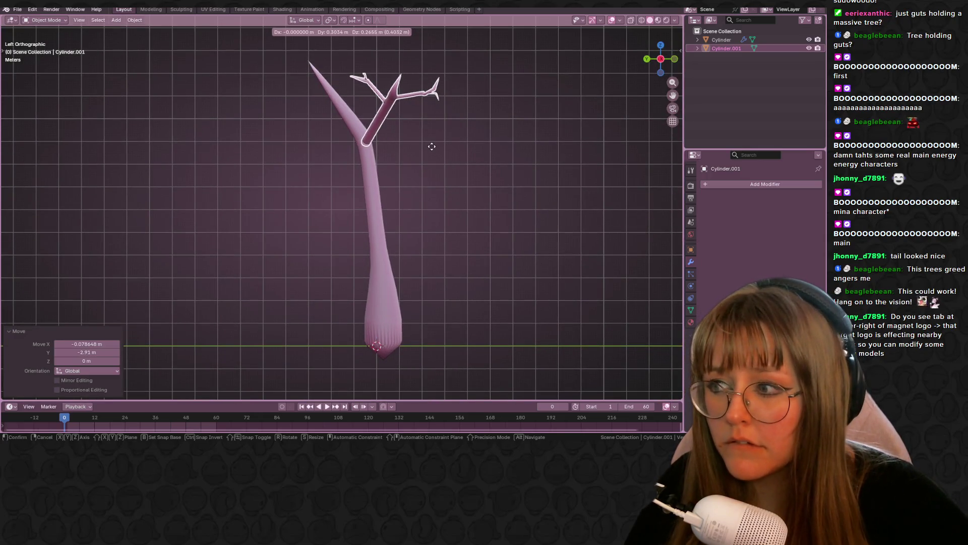
{"action": "left_click", "coordinate": [432, 146]}
{"action": "scroll", "coordinate": [452, 171], "scroll_direction": "up", "scroll_amount": 4}
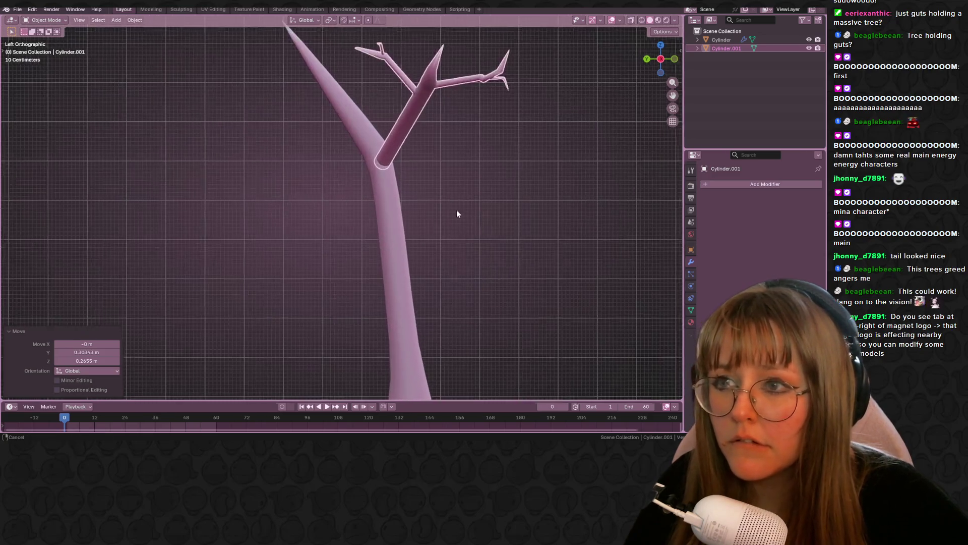
{"action": "key", "text": "g"}
{"action": "left_click", "coordinate": [364, 198]}
Inspect the joined branch from above and reselect it in top view
{"action": "mouse_move", "coordinate": [365, 199]}
{"action": "middle_mouse_down"}
{"action": "mouse_move", "coordinate": [358, 295]}
{"action": "mouse_move", "coordinate": [252, 244]}
{"action": "mouse_move", "coordinate": [339, 223]}
{"action": "mouse_move", "coordinate": [322, 231]}
{"action": "mouse_move", "coordinate": [259, 181]}
{"action": "mouse_move", "coordinate": [216, 176]}
{"action": "mouse_move", "coordinate": [565, 118]}
{"action": "mouse_move", "coordinate": [462, 118]}
{"action": "middle_mouse_up"}
{"action": "left_click", "coordinate": [462, 118]}
{"action": "scroll", "coordinate": [462, 118], "scroll_direction": "down", "scroll_amount": 3}
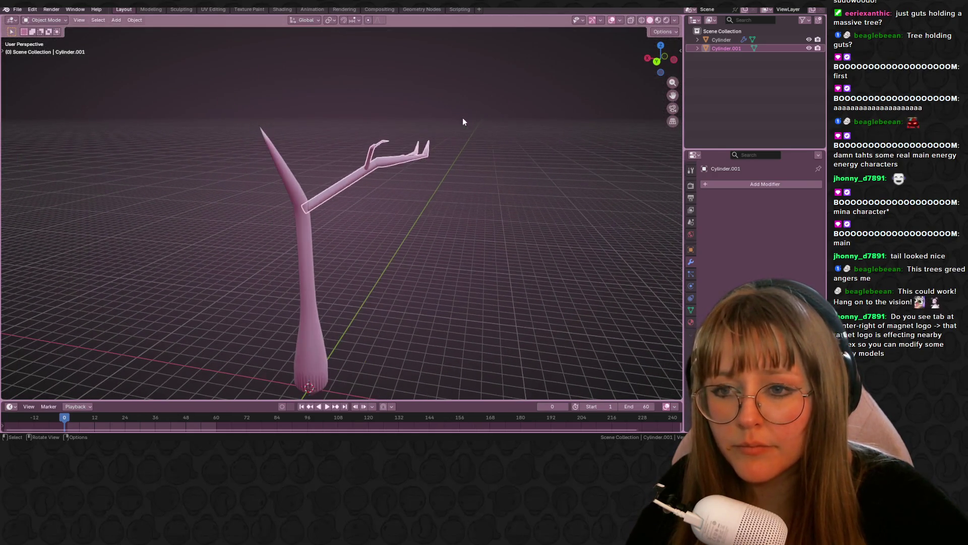
{"action": "mouse_move", "coordinate": [416, 265]}
{"action": "middle_mouse_down"}
{"action": "mouse_move", "coordinate": [509, 280]}
{"action": "mouse_move", "coordinate": [405, 188]}
{"action": "middle_mouse_up"}
{"action": "left_click", "coordinate": [383, 192]}
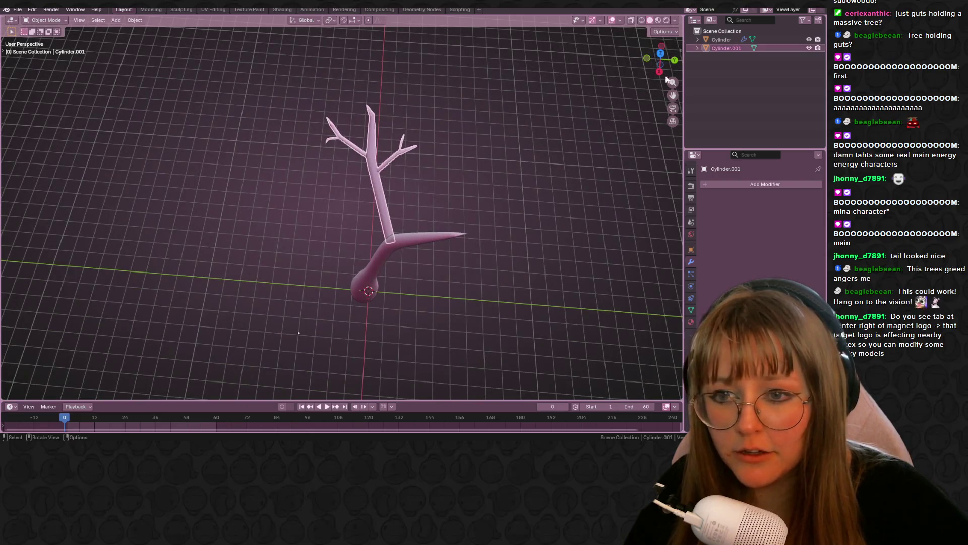
{"action": "left_click", "coordinate": [661, 54]}
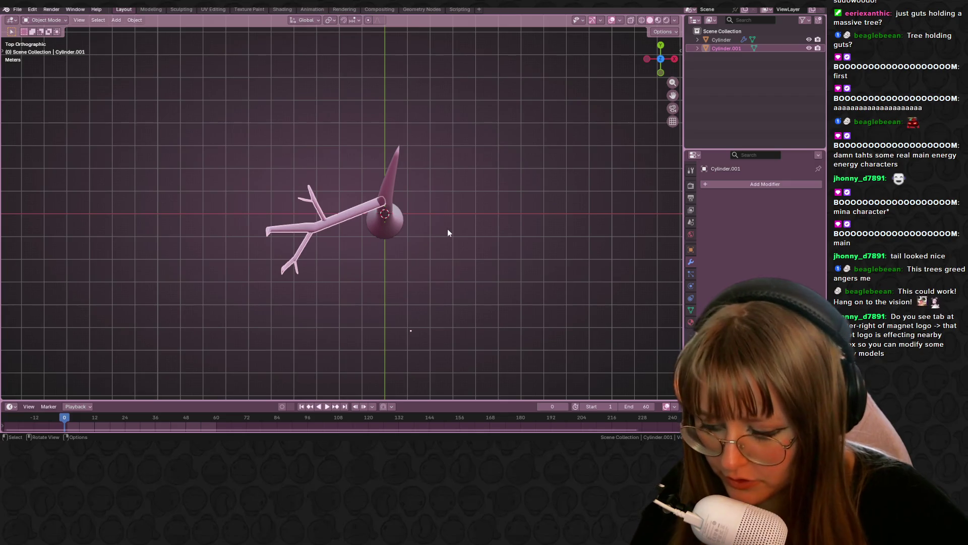
Duplicate the branch, rotate the copy 152°, and place it on the trunk's other side
{"action": "key", "text": "shift+d"}
{"action": "left_click", "coordinate": [424, 154]}
{"action": "key", "text": "r"}
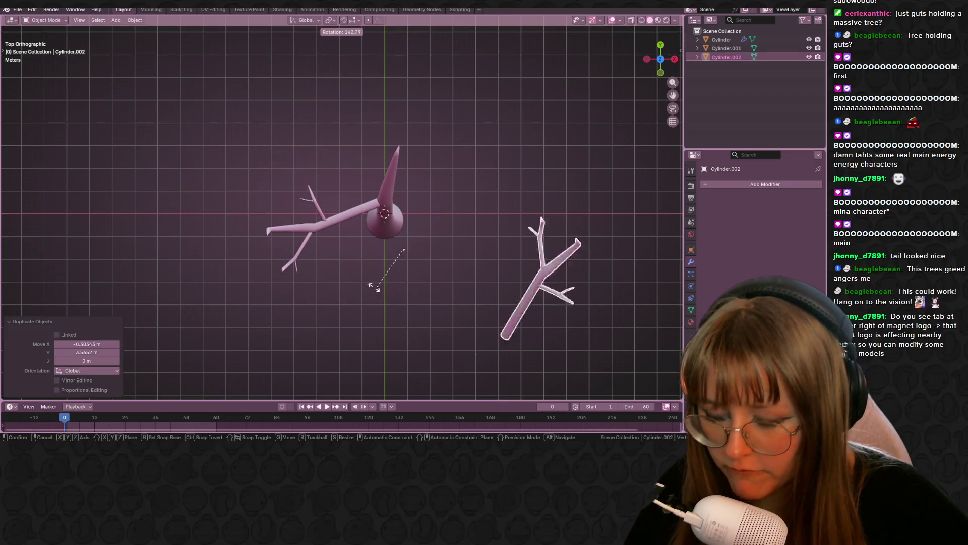
{"action": "left_click", "coordinate": [383, 302]}
{"action": "key", "text": "g"}
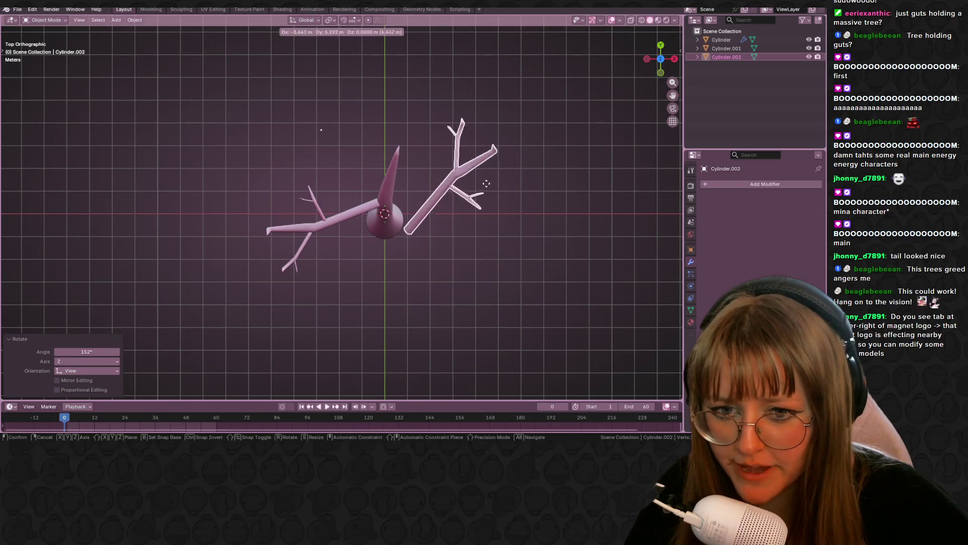
{"action": "left_click", "coordinate": [479, 155]}
In front view, lower the duplicate branch, cancelling an attempted scale
{"action": "middle_click_drag", "start_coordinate": [480, 155], "coordinate": [613, 107]}
{"action": "key", "text": "KP_1"}
{"action": "key", "text": "g"}
{"action": "left_click", "coordinate": [405, 214]}
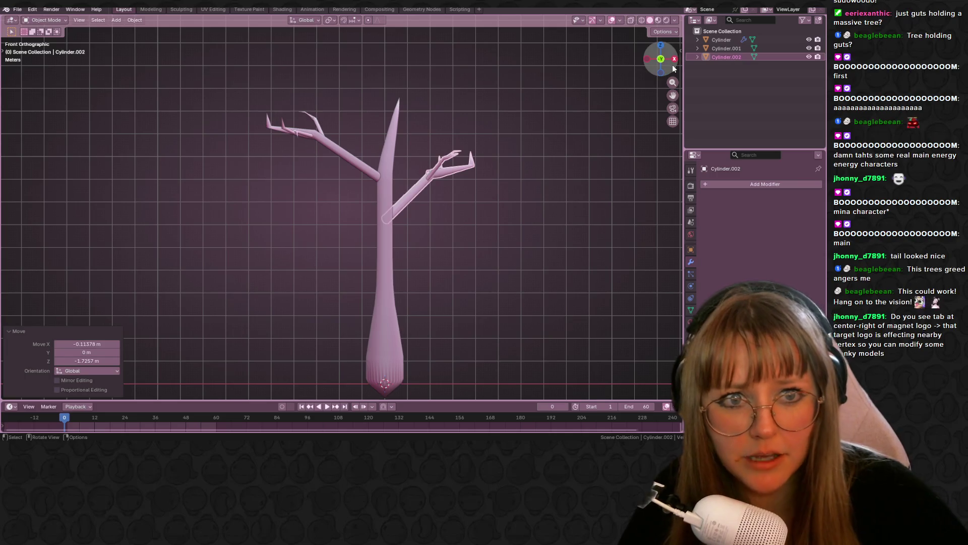
{"action": "key", "text": "t"}
{"action": "middle_click_drag", "start_coordinate": [570, 230], "coordinate": [564, 228], "text": "shift"}
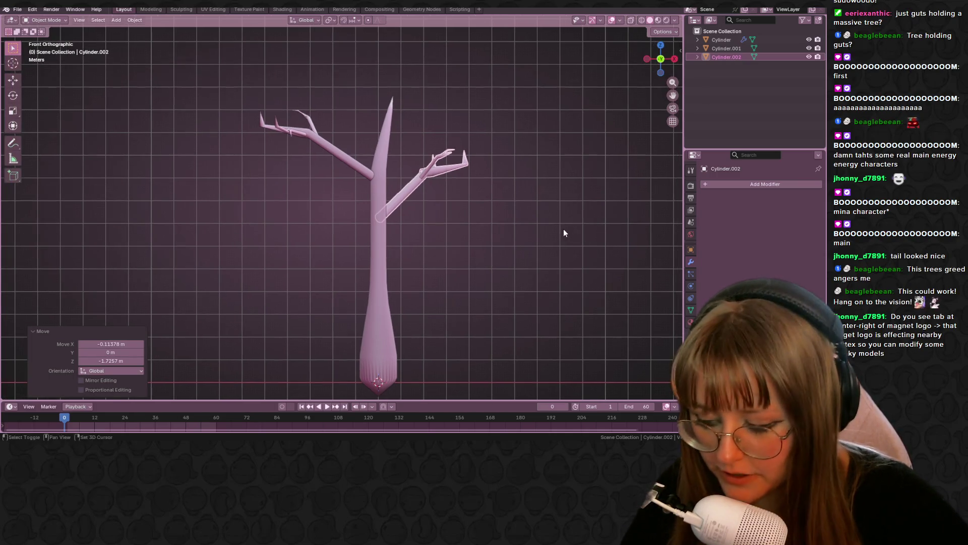
{"action": "key", "text": "s"}
{"action": "right_click", "coordinate": [576, 242]}
In Edit Mode, rotate the whole right branch about 26.5° and move it down
{"action": "key", "text": "Tab"}
{"action": "key", "text": "s"}
{"action": "left_click", "coordinate": [576, 242]}
{"action": "key", "text": "a"}
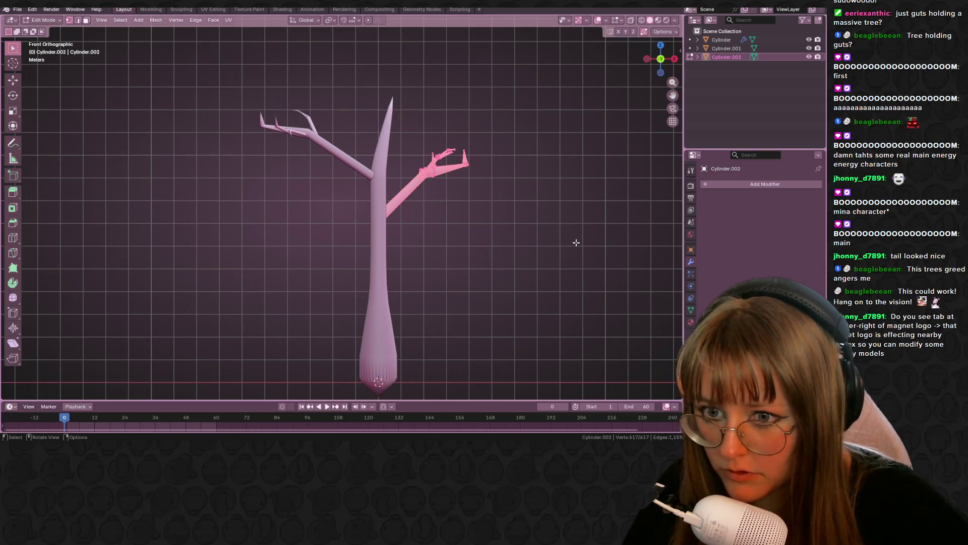
{"action": "key", "text": "r"}
{"action": "left_click", "coordinate": [474, 263]}
{"action": "key", "text": "g"}
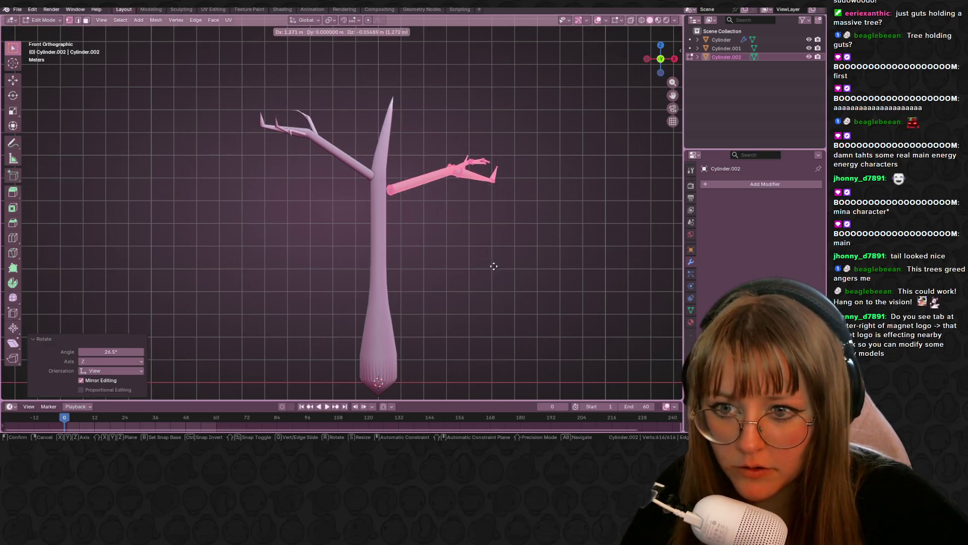
{"action": "left_click", "coordinate": [483, 287]}
Check the tree from the right side, return to Object Mode, and bring back the Guts reference
{"action": "left_click", "coordinate": [675, 59]}
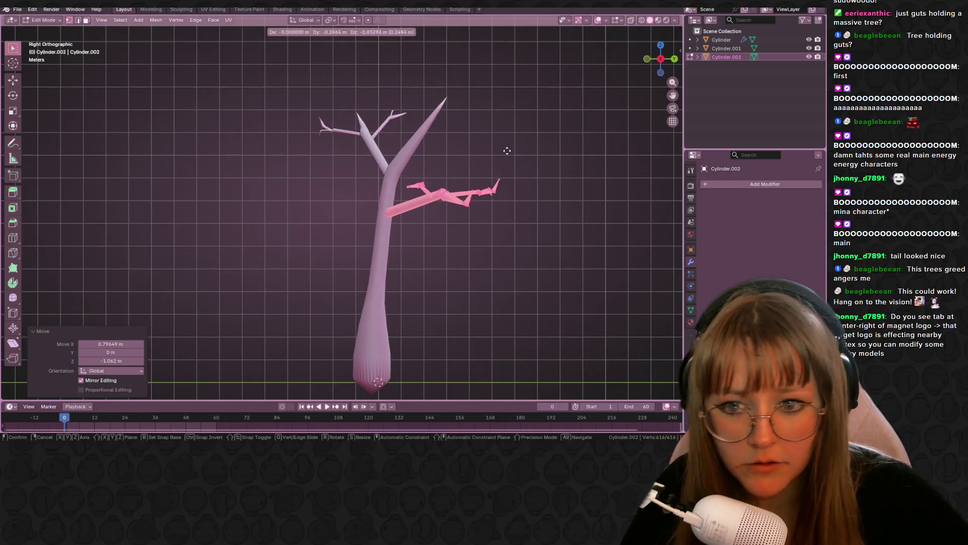
{"action": "mouse_move", "coordinate": [568, 217]}
{"action": "middle_mouse_down"}
{"action": "mouse_move", "coordinate": [409, 156]}
{"action": "mouse_move", "coordinate": [559, 225]}
{"action": "middle_mouse_up"}
{"action": "key", "text": "Tab"}
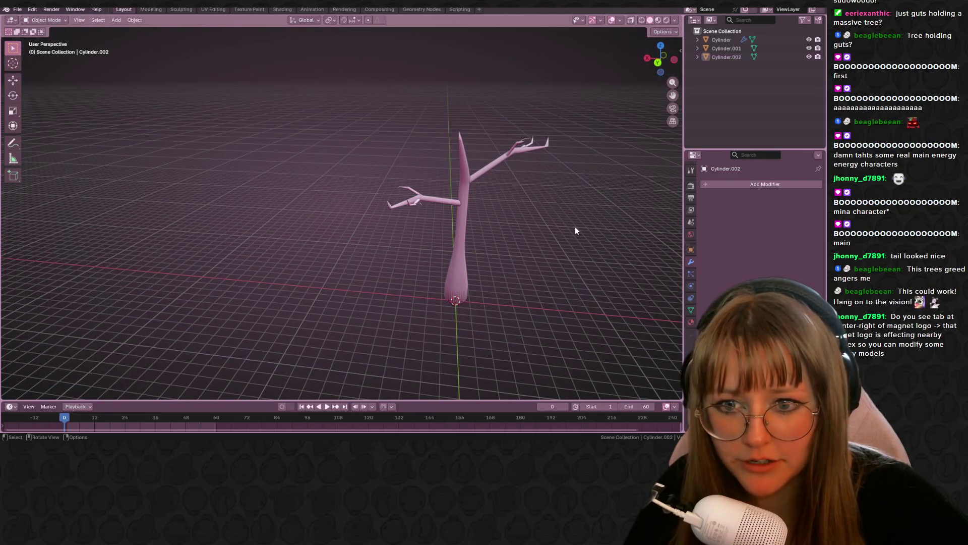
{"action": "left_click", "coordinate": [172, 432]}
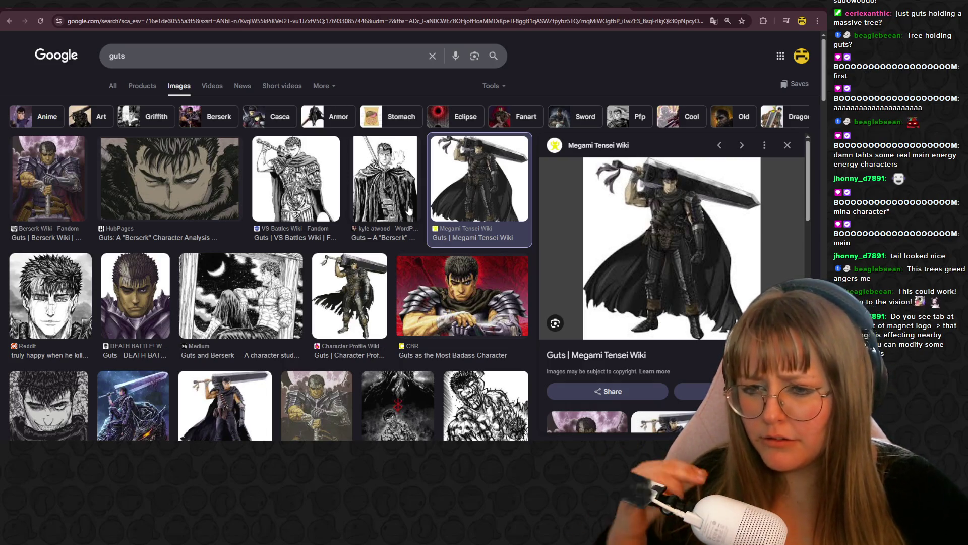
Look over the Guts greatsword image results, then return to Blender's front view of the tree
{"action": "scroll", "coordinate": [352, 270], "scroll_direction": "down", "scroll_amount": 1}
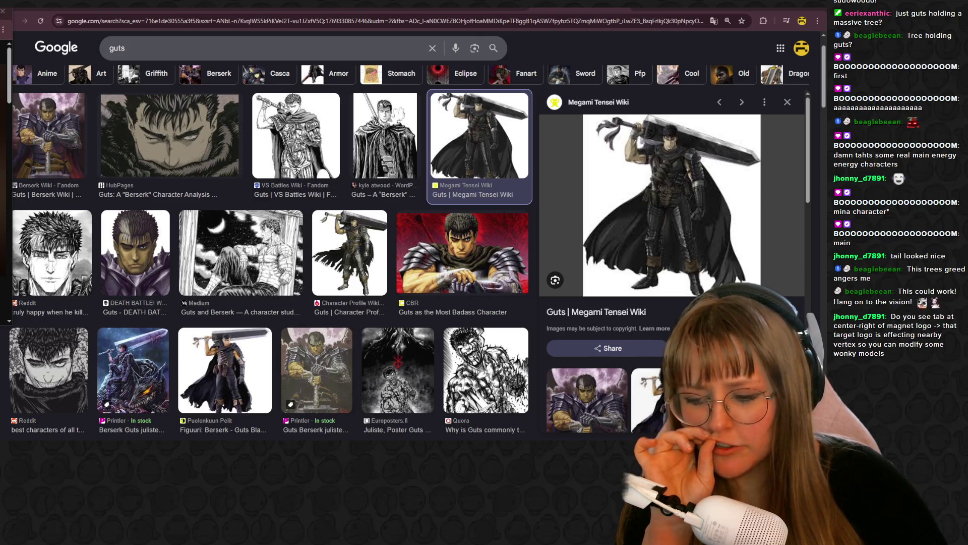
{"action": "key", "text": "alt+Tab"}
{"action": "mouse_move", "coordinate": [628, 159]}
{"action": "middle_mouse_down"}
{"action": "mouse_move", "coordinate": [570, 186]}
{"action": "mouse_move", "coordinate": [442, 176]}
{"action": "mouse_move", "coordinate": [387, 185]}
{"action": "middle_mouse_up"}
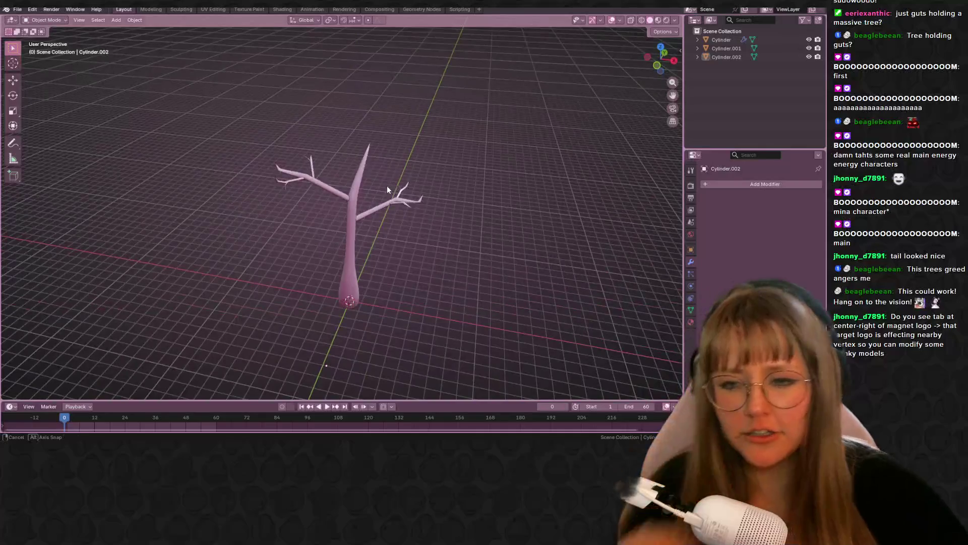
{"action": "left_click", "coordinate": [659, 51]}
{"action": "left_click_drag", "start_coordinate": [660, 58], "coordinate": [489, 223]}
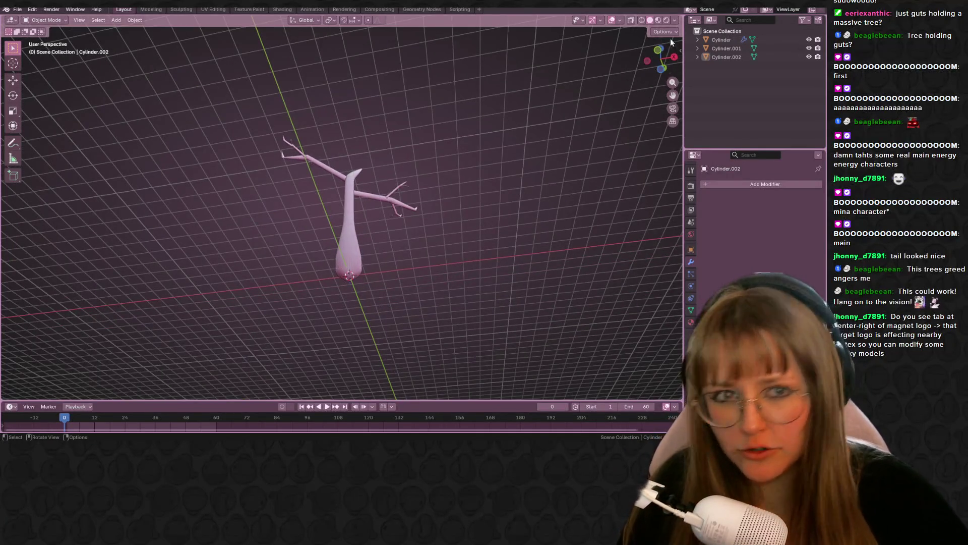
{"action": "left_click", "coordinate": [658, 50]}
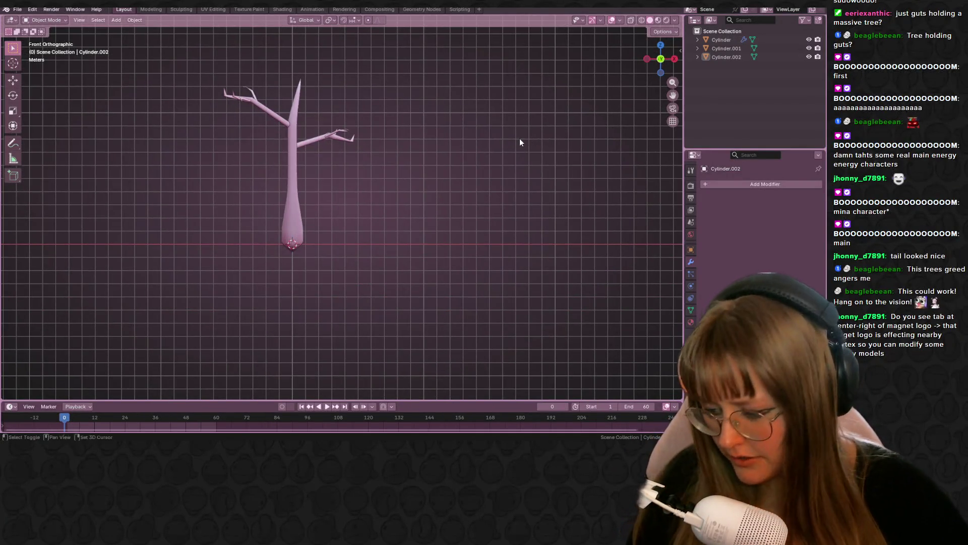
Add a mesh cube at the tree's base
{"action": "key", "text": "shift+a"}
{"action": "mouse_move", "coordinate": [490, 139]}
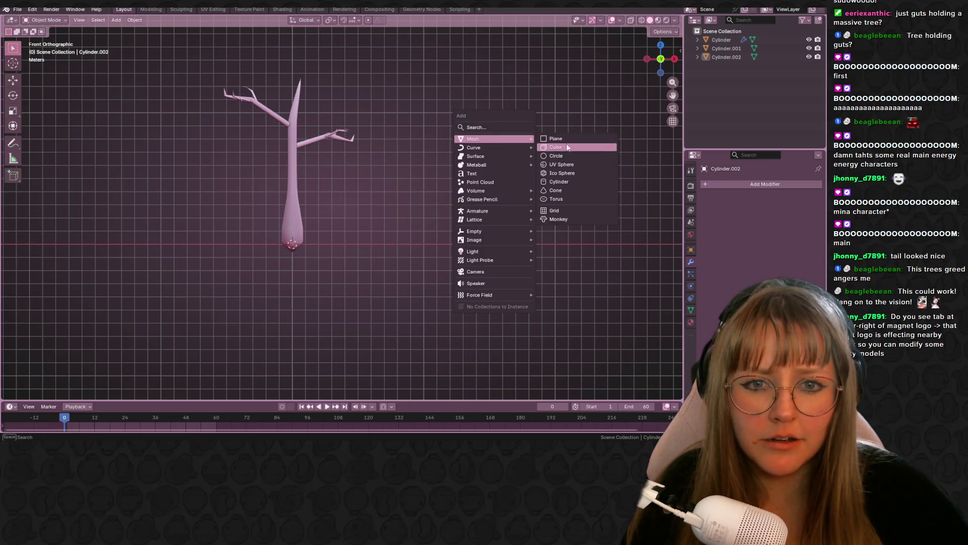
{"action": "left_click", "coordinate": [573, 148]}
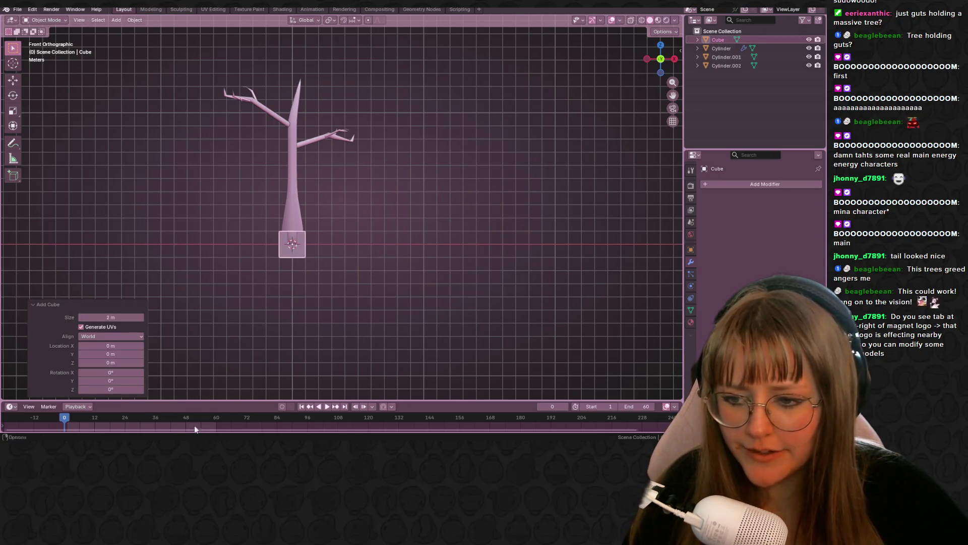
Check the Guts and segway reference images, then come back to the tree scene
{"action": "mouse_move", "coordinate": [209, 434]}
{"action": "left_click", "coordinate": [254, 411]}
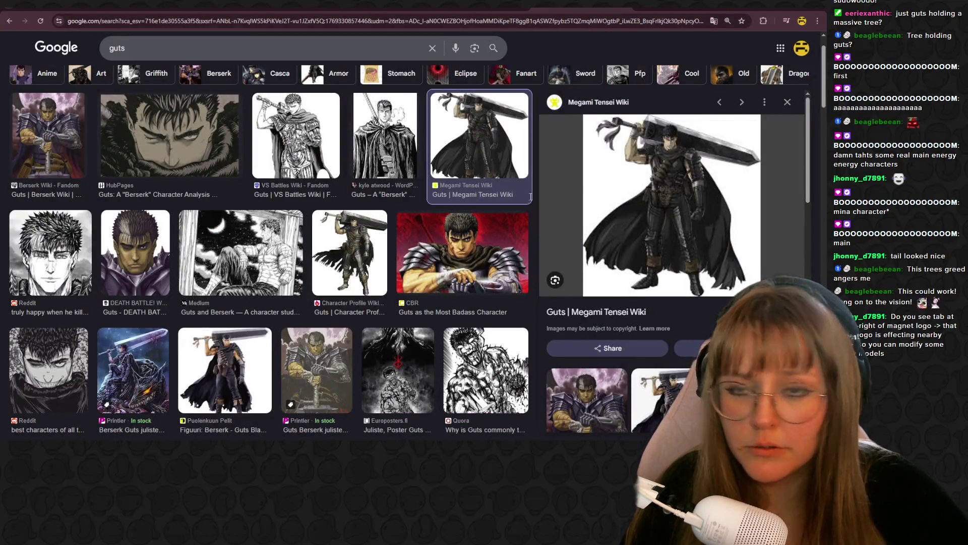
{"action": "key", "text": "alt+Tab"}
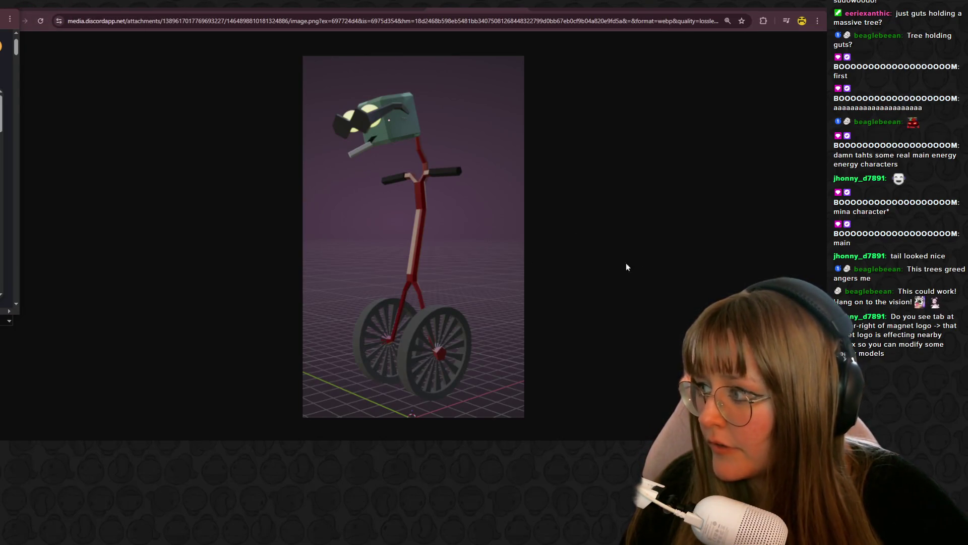
{"action": "key", "text": "alt+Tab"}
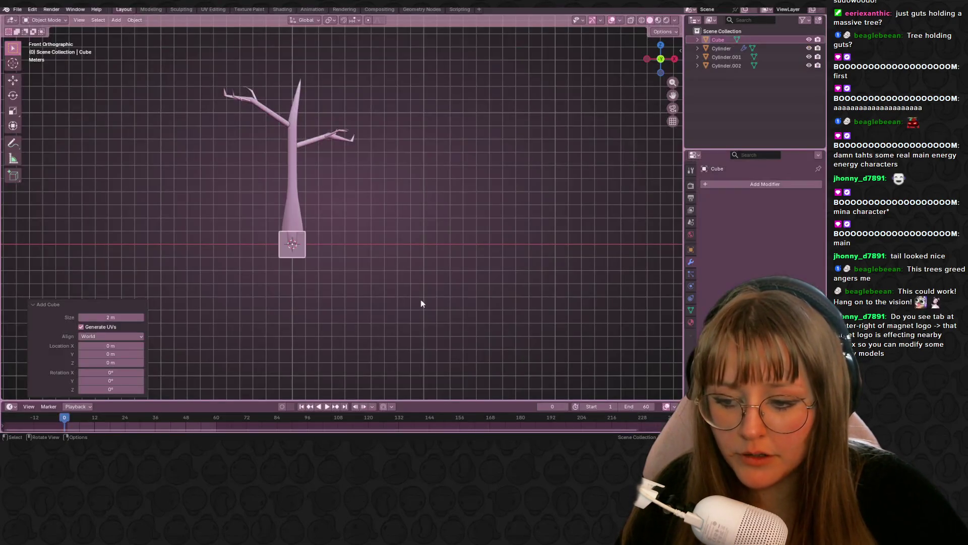
Move the cube up and to the right of the tree
{"action": "scroll", "coordinate": [401, 318], "scroll_direction": "up", "scroll_amount": 1}
{"action": "mouse_move", "coordinate": [471, 210]}
{"action": "middle_mouse_down", "text": "shift"}
{"action": "mouse_move", "coordinate": [395, 256]}
{"action": "mouse_move", "coordinate": [256, 271]}
{"action": "middle_mouse_up", "text": "shift"}
{"action": "key", "text": "g"}
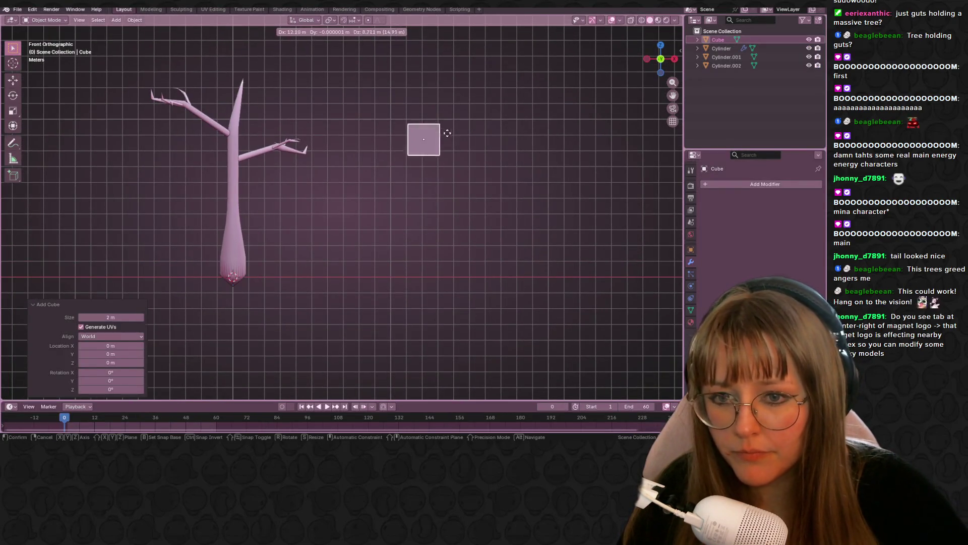
{"action": "left_click", "coordinate": [469, 143]}
{"action": "scroll", "coordinate": [492, 154], "scroll_direction": "up", "scroll_amount": 2}
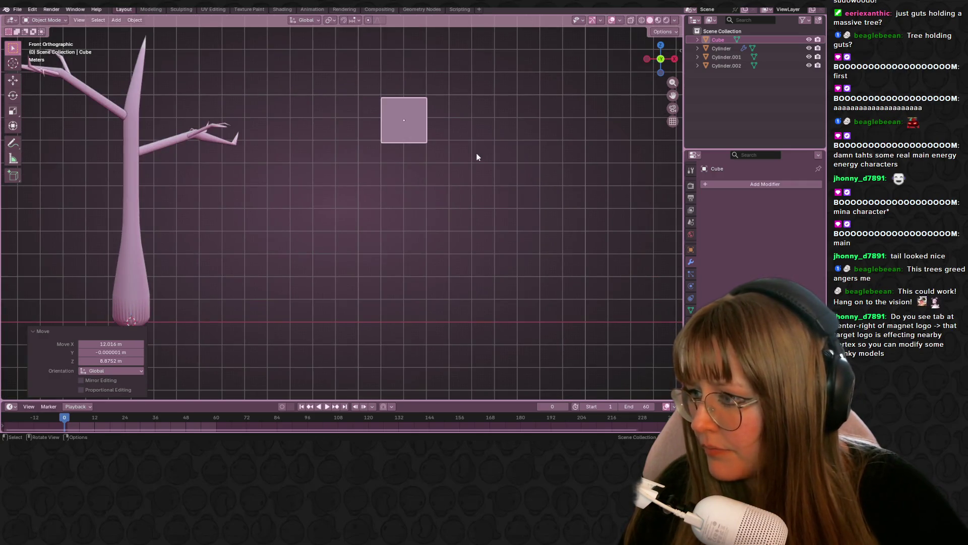
In Edit Mode, cut centred loops through the cube and delete its right half
{"action": "key", "text": "Tab"}
{"action": "key", "text": "ctrl+r"}
{"action": "left_click", "coordinate": [402, 101]}
{"action": "left_click", "coordinate": [402, 101]}
{"action": "key", "text": "ctrl+r"}
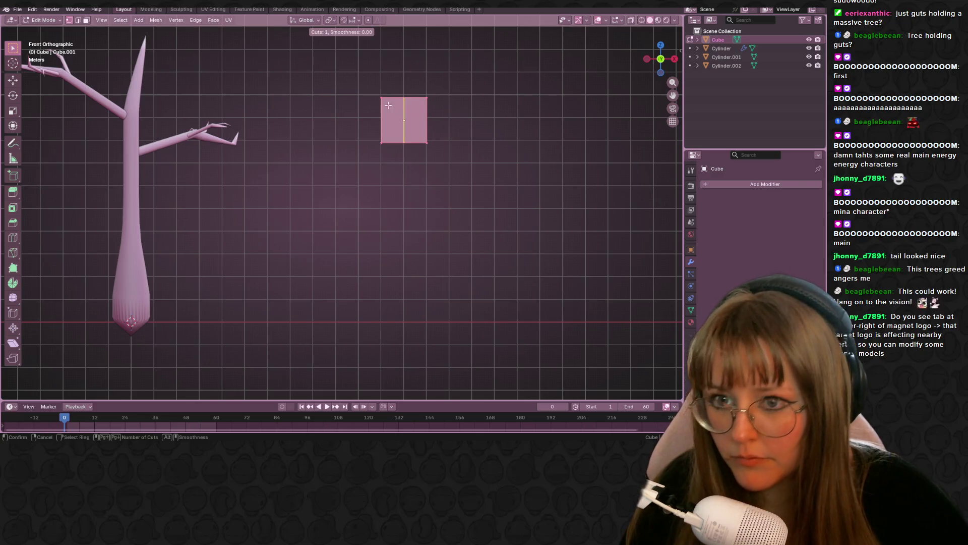
{"action": "left_click", "coordinate": [392, 106]}
{"action": "right_click", "coordinate": [392, 105]}
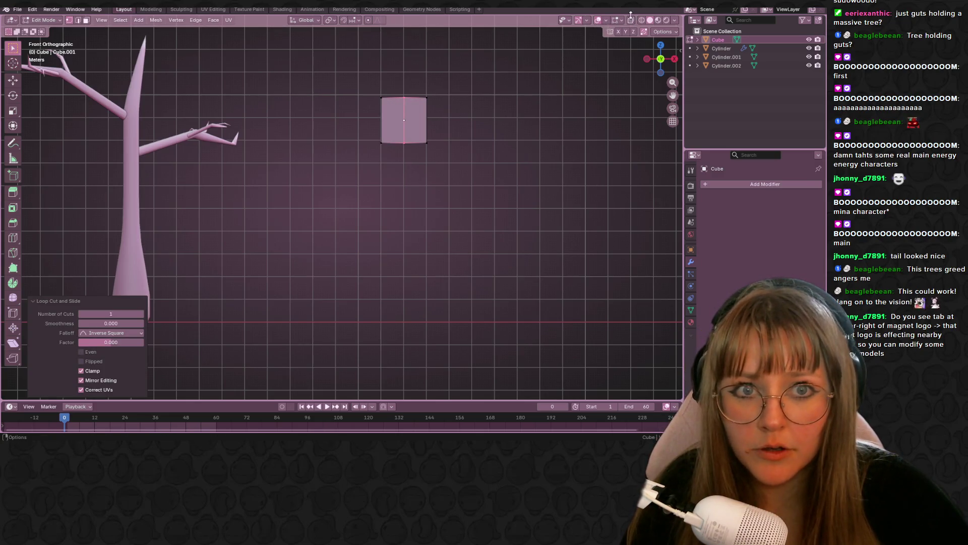
{"action": "left_click_drag", "start_coordinate": [469, 86], "coordinate": [408, 140]}
{"action": "key", "text": "x"}
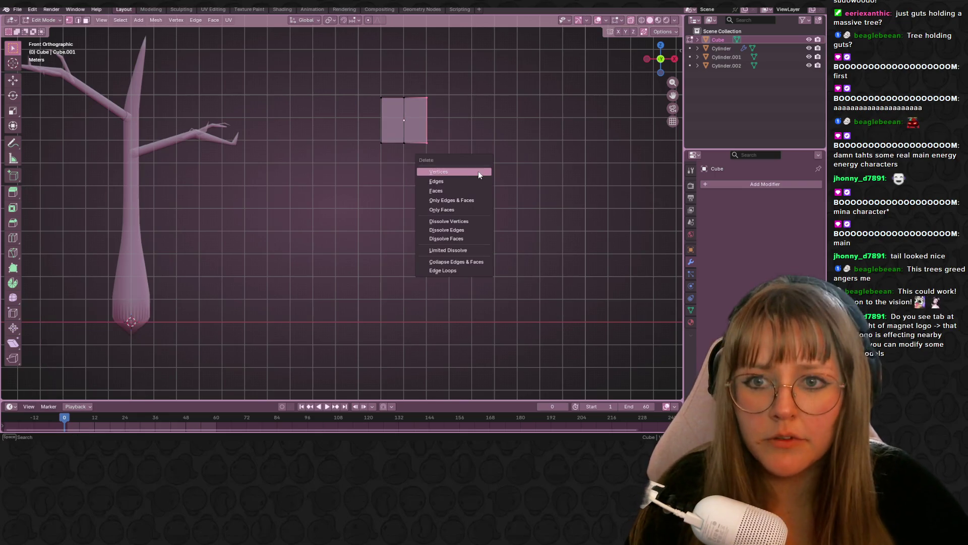
{"action": "left_click", "coordinate": [478, 171]}
Add a Mirror modifier to the halved cube and select the whole mesh
{"action": "left_click", "coordinate": [756, 184]}
{"action": "key", "text": "space"}
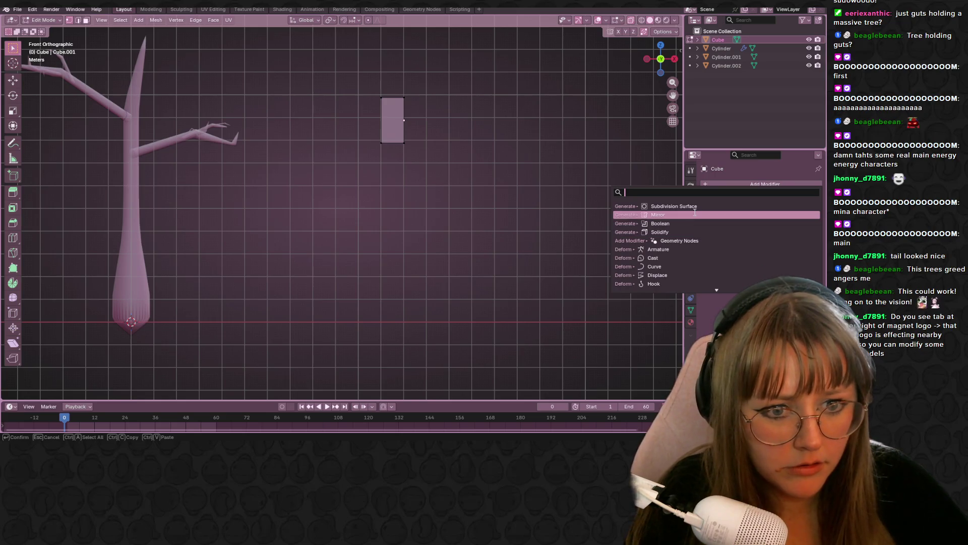
{"action": "left_click", "coordinate": [703, 215]}
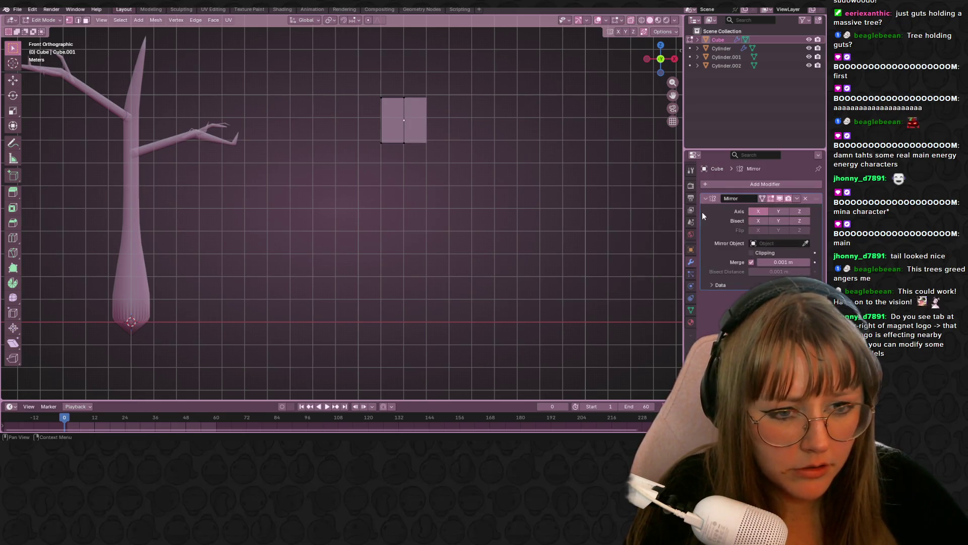
{"action": "left_click_drag", "start_coordinate": [360, 61], "coordinate": [528, 198]}
{"action": "mouse_move", "coordinate": [504, 78]}
{"action": "middle_mouse_down"}
{"action": "mouse_move", "coordinate": [503, 154]}
{"action": "mouse_move", "coordinate": [484, 212]}
{"action": "middle_mouse_up"}
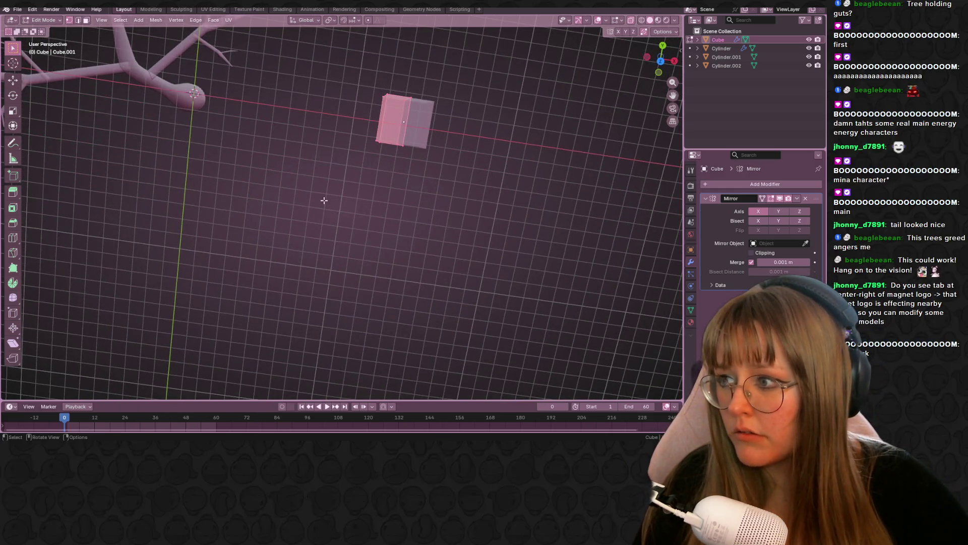
{"action": "middle_click_drag", "start_coordinate": [324, 200], "coordinate": [391, 188]}
Cut another centred loop, delete the unneeded edges, and enable mirroring on Y
{"action": "key", "text": "ctrl+r"}
{"action": "left_click", "coordinate": [402, 123]}
{"action": "right_click", "coordinate": [401, 123]}
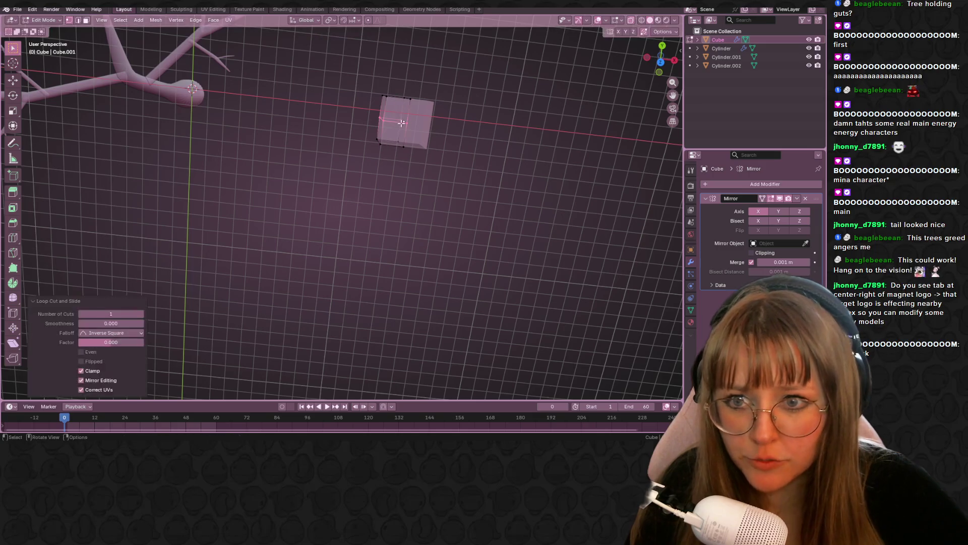
{"action": "left_click", "coordinate": [427, 96]}
{"action": "key", "text": "x"}
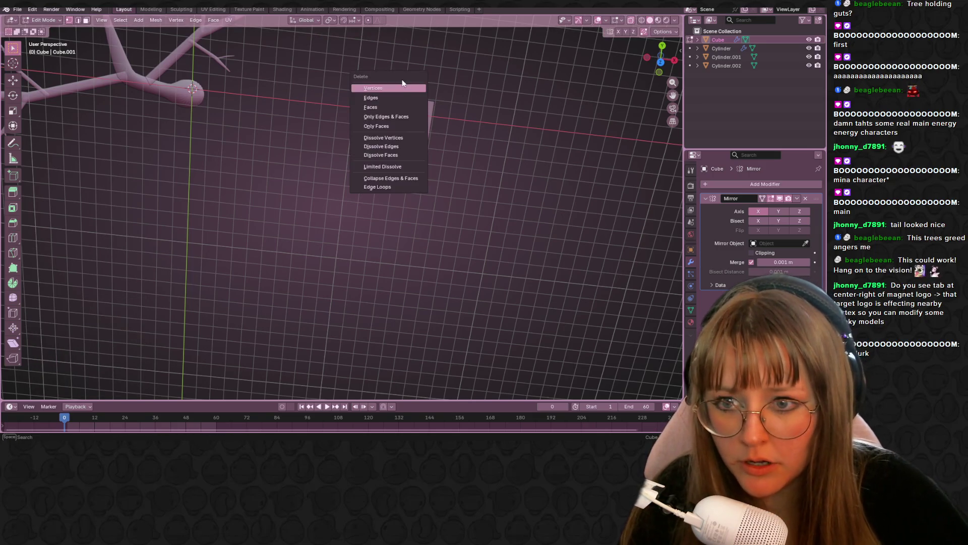
{"action": "left_click", "coordinate": [393, 96]}
{"action": "middle_click_drag", "start_coordinate": [523, 195], "coordinate": [579, 179]}
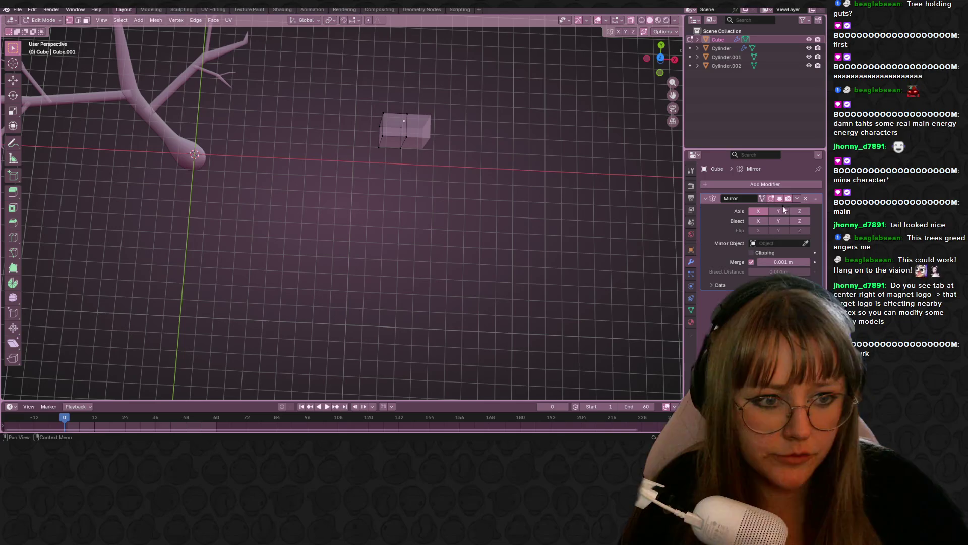
{"action": "left_click", "coordinate": [780, 211]}
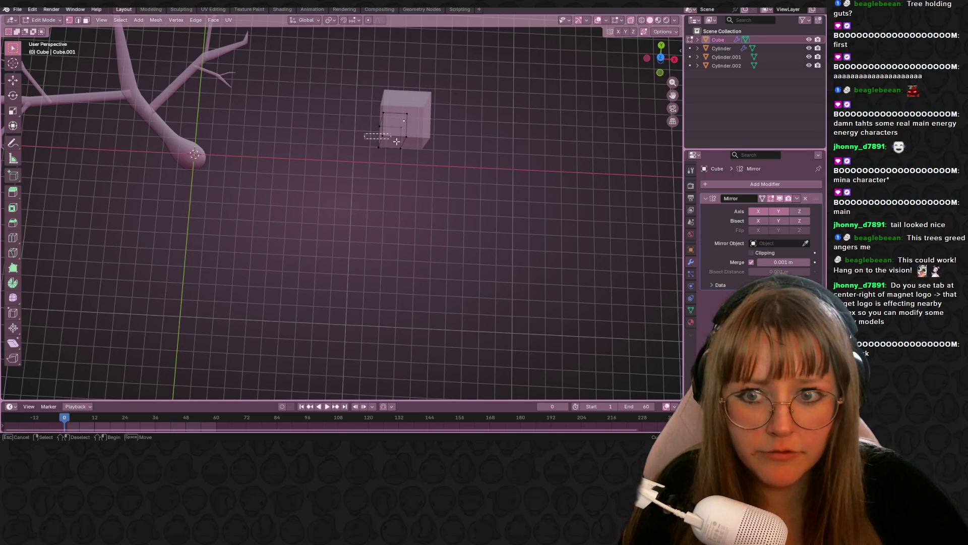
Reposition the selected part from top view, then extrude the top edge upward 2.3326 m
{"action": "left_click", "coordinate": [660, 58]}
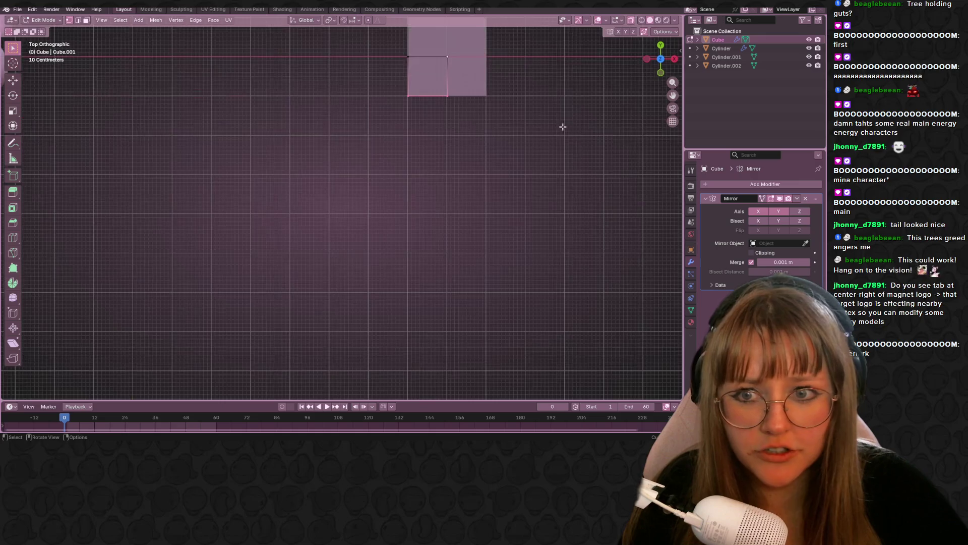
{"action": "key", "text": "g"}
{"action": "left_click", "coordinate": [417, 212]}
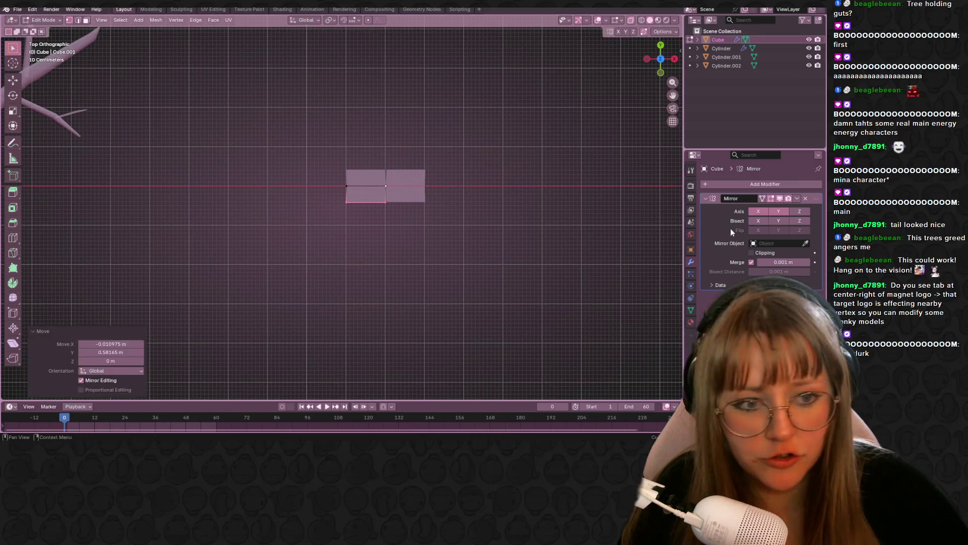
{"action": "middle_click_drag", "start_coordinate": [363, 186], "coordinate": [515, 199]}
{"action": "left_click", "coordinate": [654, 61]}
{"action": "middle_click_drag", "start_coordinate": [465, 119], "coordinate": [467, 214], "text": "shift"}
{"action": "scroll", "coordinate": [480, 201], "scroll_direction": "down", "scroll_amount": 2}
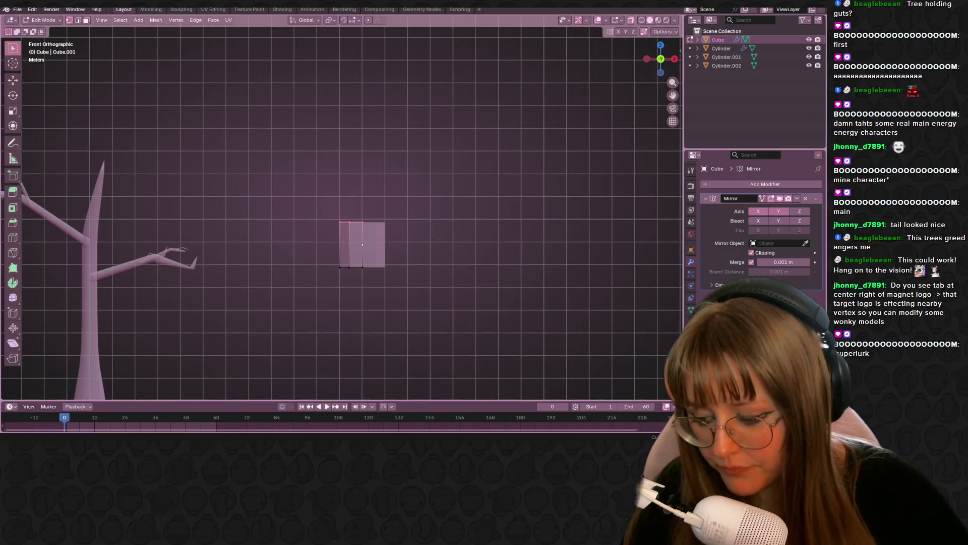
{"action": "key", "text": "e"}
{"action": "left_click", "coordinate": [404, 188]}
{"action": "mouse_move", "coordinate": [197, 440]}
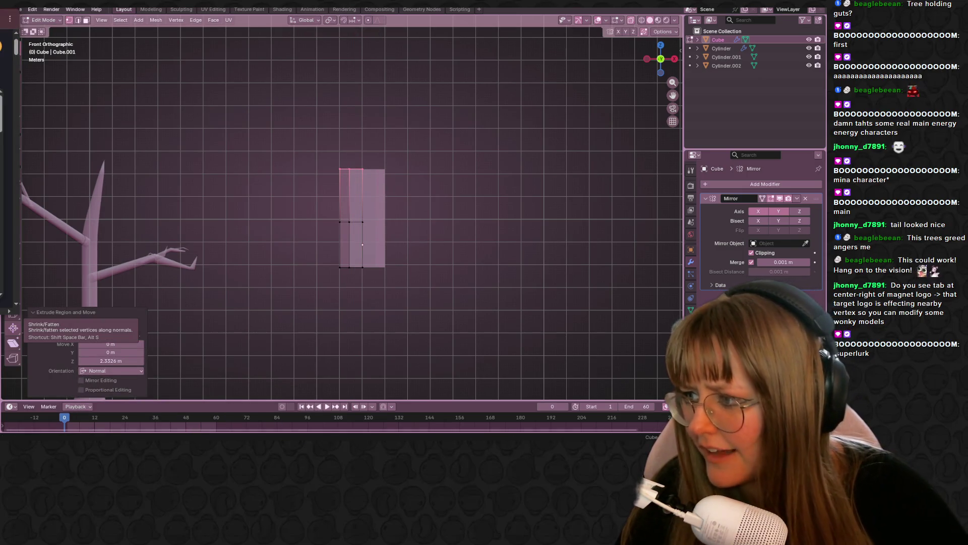
Frame the block in front view and cut a new edge loop on its left section
{"action": "mouse_move", "coordinate": [380, 60]}
{"action": "middle_mouse_down", "text": "shift"}
{"action": "mouse_move", "coordinate": [381, 48]}
{"action": "mouse_move", "coordinate": [335, 32]}
{"action": "mouse_move", "coordinate": [424, 109]}
{"action": "middle_mouse_up", "text": "shift"}
{"action": "scroll", "coordinate": [456, 125], "scroll_direction": "up", "scroll_amount": 1}
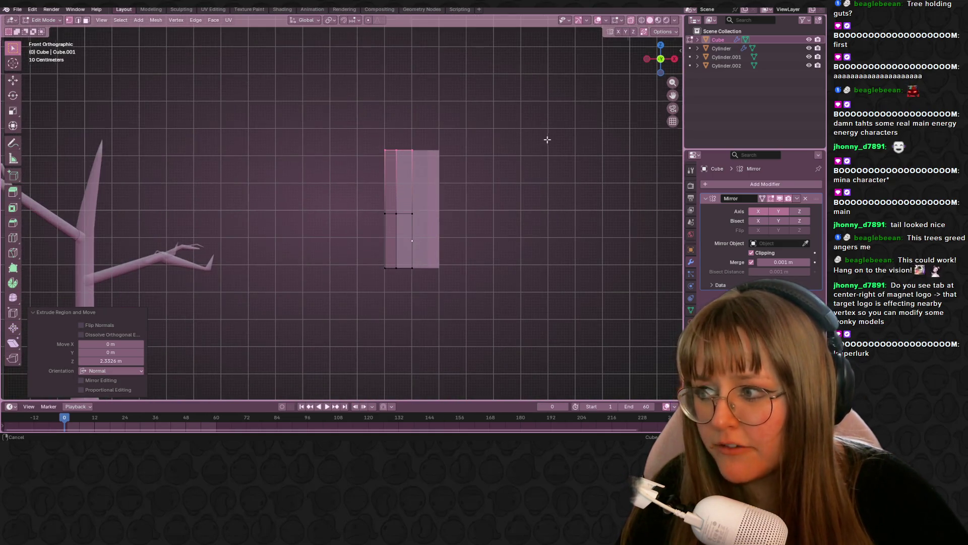
{"action": "middle_click_drag", "start_coordinate": [548, 140], "coordinate": [528, 131], "text": "shift"}
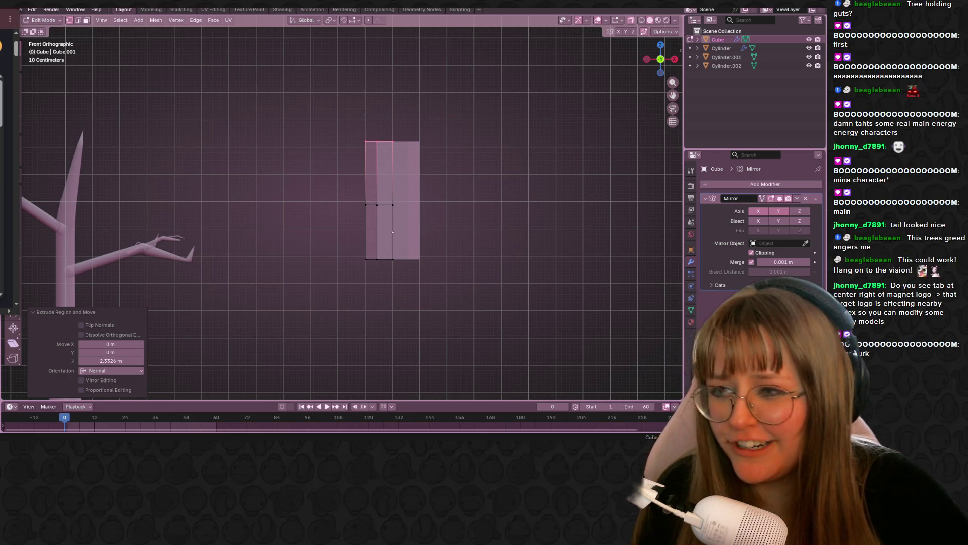
{"action": "scroll", "coordinate": [575, 170], "scroll_direction": "up", "scroll_amount": 2}
{"action": "mouse_move", "coordinate": [575, 171]}
{"action": "middle_mouse_down"}
{"action": "mouse_move", "coordinate": [497, 207]}
{"action": "mouse_move", "coordinate": [515, 197]}
{"action": "middle_mouse_up"}
{"action": "left_click", "coordinate": [657, 71]}
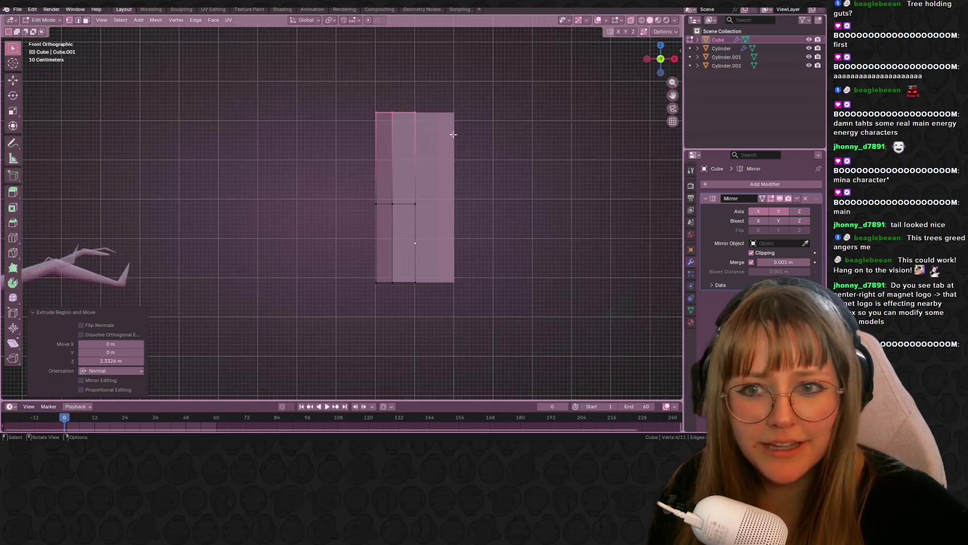
{"action": "left_click", "coordinate": [503, 133]}
{"action": "middle_click_drag", "start_coordinate": [503, 133], "coordinate": [386, 171], "text": "shift"}
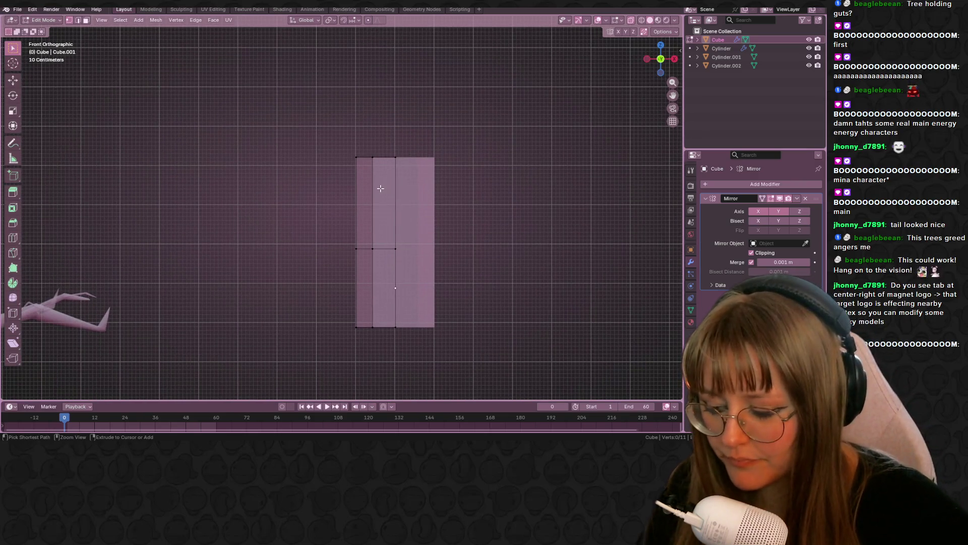
{"action": "key", "text": "ctrl+r"}
{"action": "left_click", "coordinate": [368, 188]}
{"action": "left_click", "coordinate": [403, 166]}
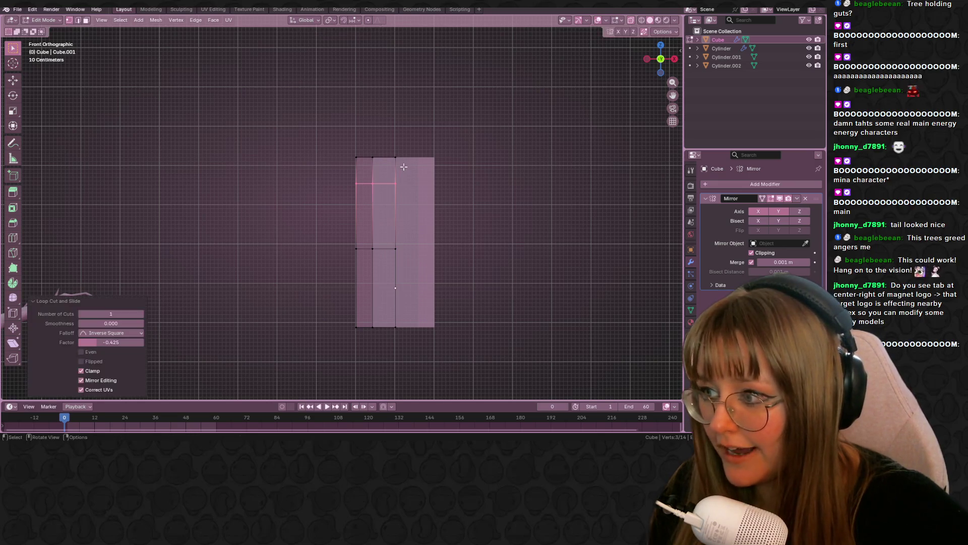
Add more loop cuts near the top of the block's left section
{"action": "left_click", "coordinate": [373, 183]}
{"action": "key", "text": "g"}
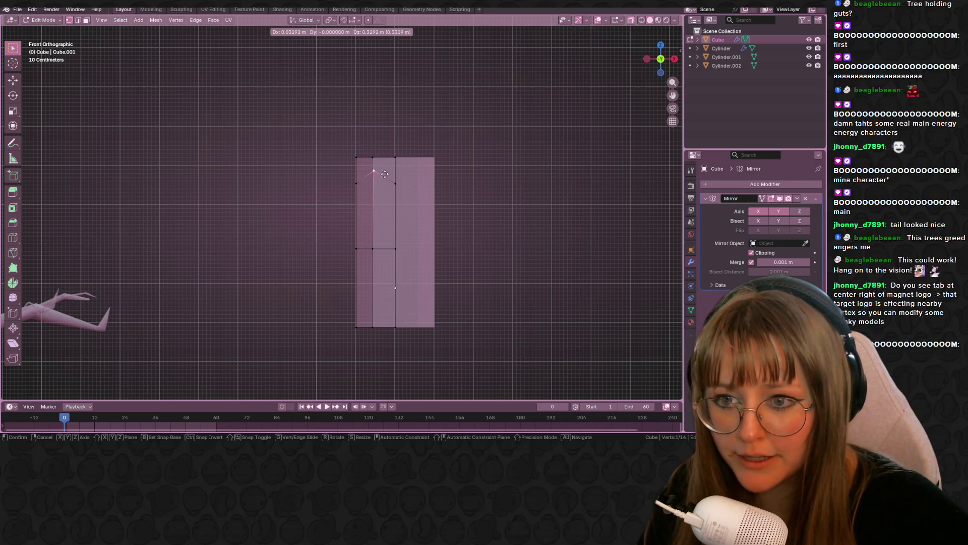
{"action": "key", "text": "Escape"}
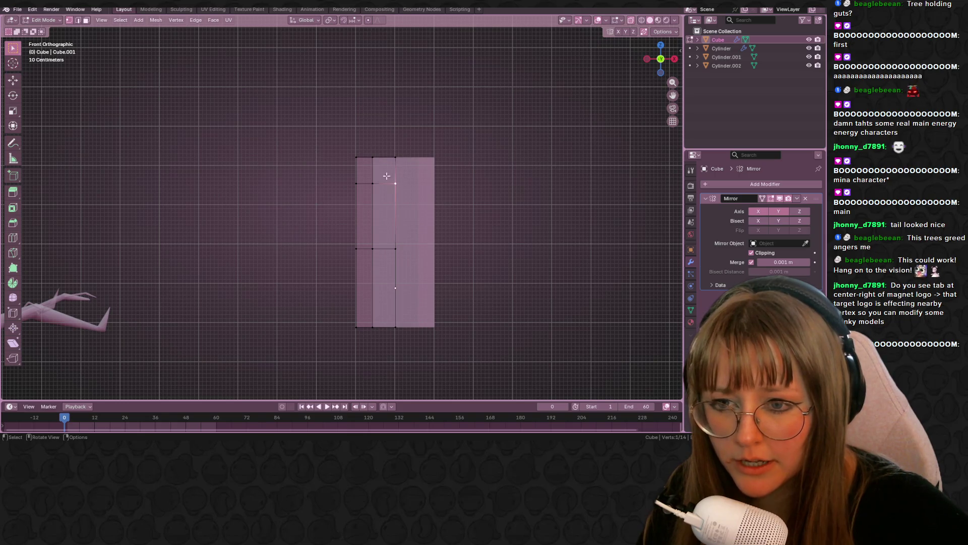
{"action": "key", "text": "ctrl+r"}
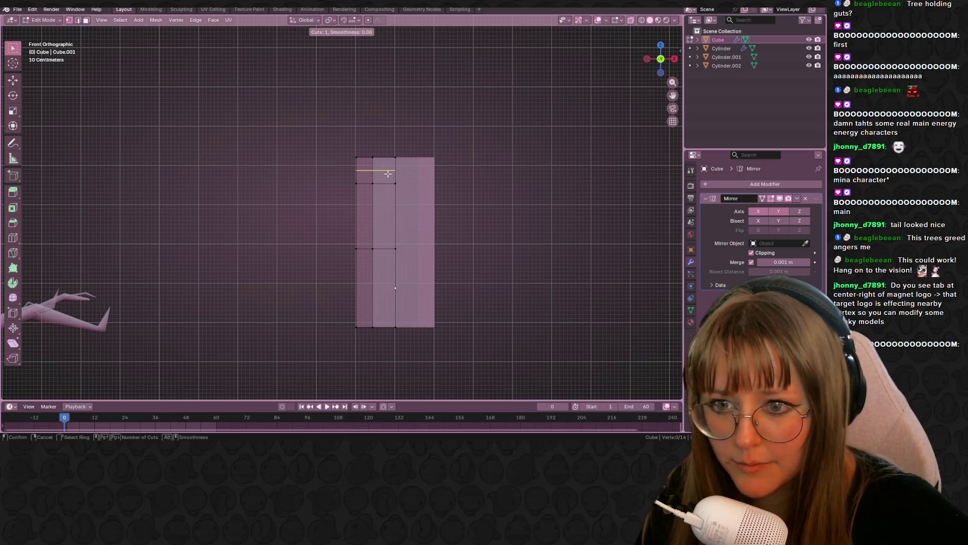
{"action": "left_click", "coordinate": [383, 176]}
{"action": "key", "text": "ctrl+r"}
{"action": "left_click", "coordinate": [394, 182]}
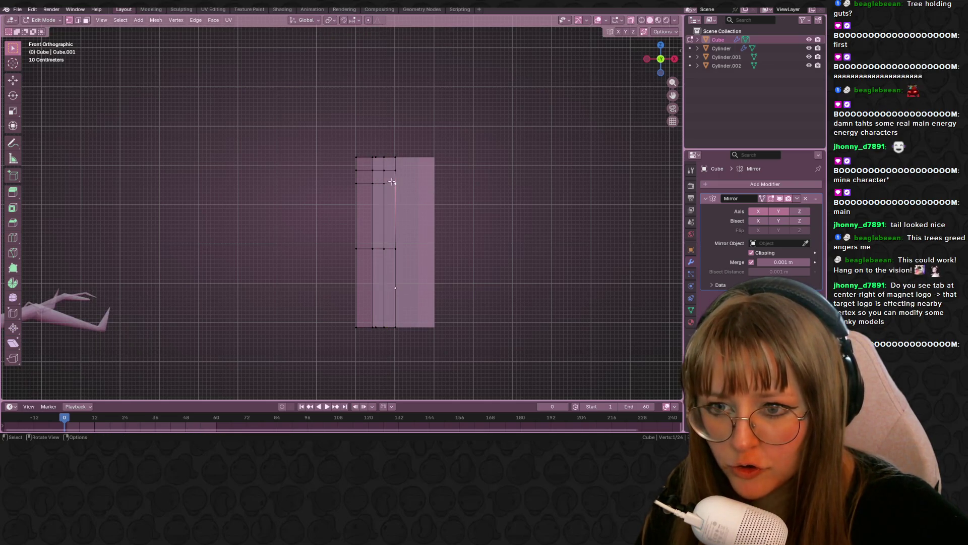
{"action": "scroll", "coordinate": [429, 188], "scroll_direction": "up", "scroll_amount": 2}
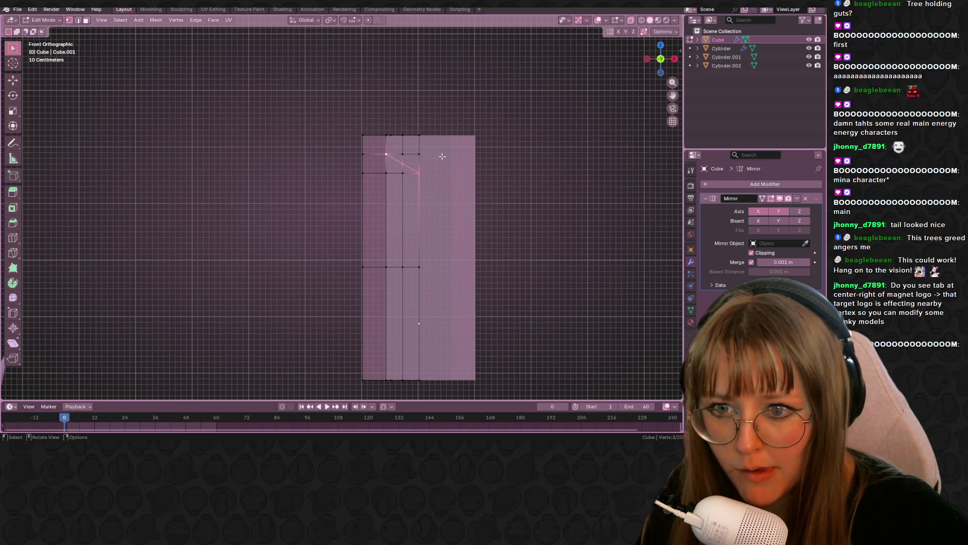
Slide a top vertex up along its edge to begin the angled notch
{"action": "middle_click_drag", "start_coordinate": [441, 154], "coordinate": [440, 167]}
{"action": "key", "text": "shift+v"}
{"action": "left_click", "coordinate": [404, 161]}
{"action": "left_click", "coordinate": [404, 161], "text": "shift"}
{"action": "key", "text": "alt+a"}
{"action": "mouse_move", "coordinate": [409, 134]}
{"action": "middle_mouse_down"}
{"action": "mouse_move", "coordinate": [529, 184]}
{"action": "mouse_move", "coordinate": [567, 158]}
{"action": "mouse_move", "coordinate": [498, 91]}
{"action": "mouse_move", "coordinate": [413, 155]}
{"action": "middle_mouse_up"}
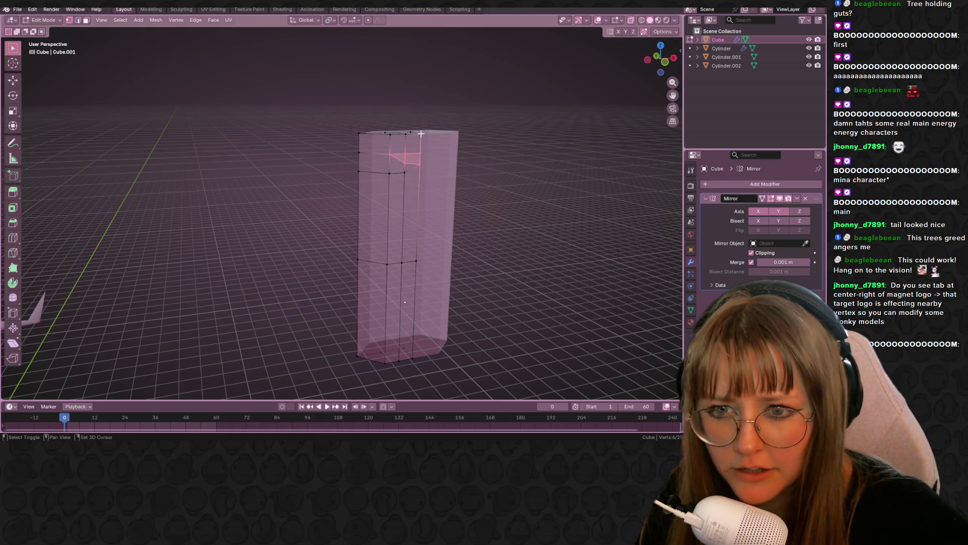
Extrude the selected faces outward, constrained along Z
{"action": "left_click", "coordinate": [391, 136], "text": "shift"}
{"action": "mouse_move", "coordinate": [390, 137]}
{"action": "middle_mouse_down"}
{"action": "mouse_move", "coordinate": [482, 188]}
{"action": "mouse_move", "coordinate": [461, 146]}
{"action": "middle_mouse_up"}
{"action": "key", "text": "r"}
{"action": "key", "text": "Escape"}
{"action": "key", "text": "g"}
{"action": "key", "text": "z"}
{"action": "key", "text": "z"}
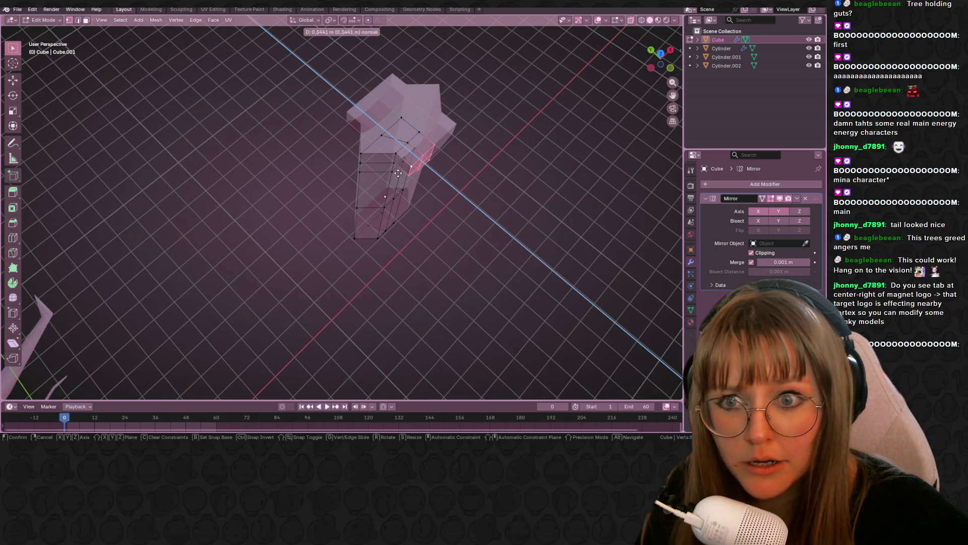
{"action": "left_click", "coordinate": [393, 165]}
{"action": "middle_click_drag", "start_coordinate": [393, 165], "coordinate": [412, 137]}
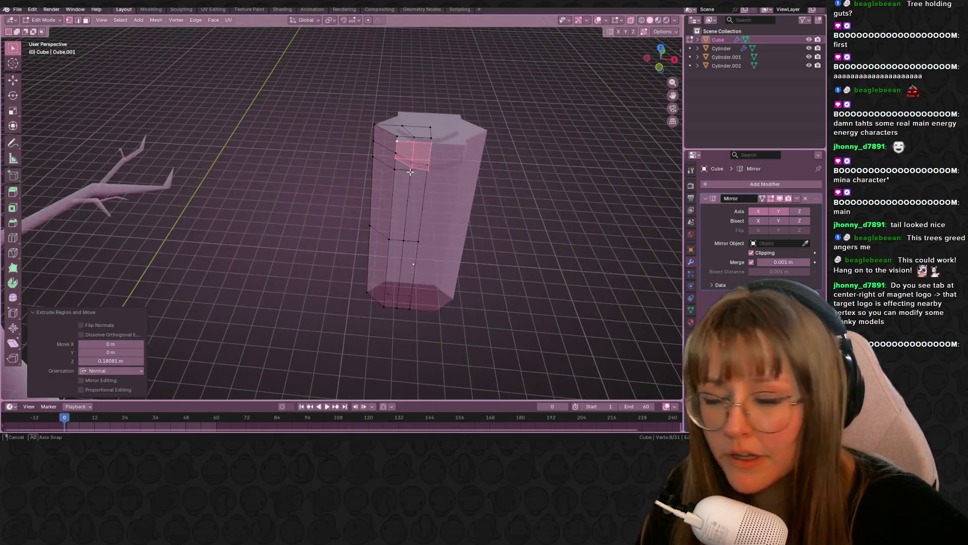
Select the top vertices and reposition one from the top view
{"action": "left_click", "coordinate": [413, 134]}
{"action": "left_click", "coordinate": [431, 137], "text": "shift"}
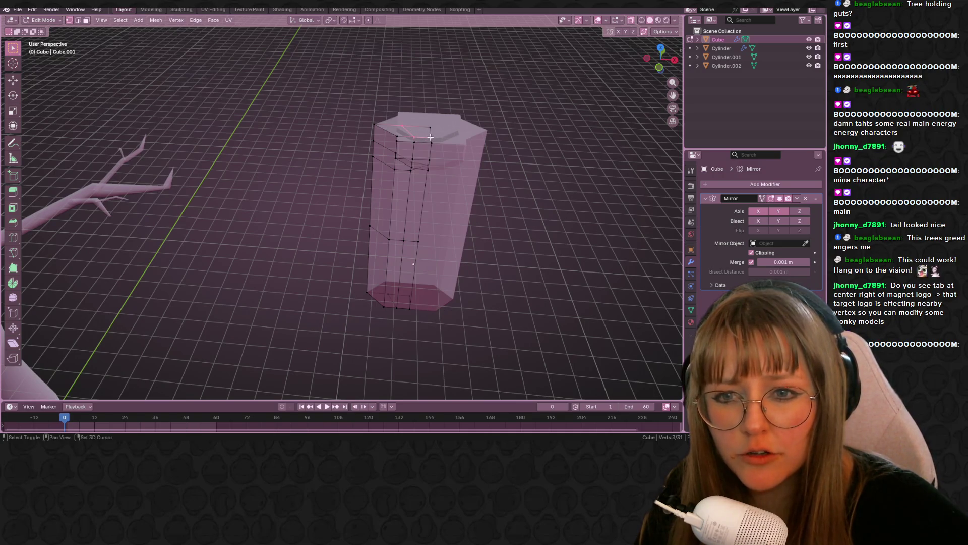
{"action": "left_click", "coordinate": [659, 67]}
{"action": "mouse_move", "coordinate": [537, 113]}
{"action": "middle_mouse_down"}
{"action": "mouse_move", "coordinate": [499, 140]}
{"action": "mouse_move", "coordinate": [539, 106]}
{"action": "middle_mouse_up"}
{"action": "key", "text": "KP_7"}
{"action": "middle_click_drag", "start_coordinate": [477, 127], "coordinate": [435, 169], "text": "shift"}
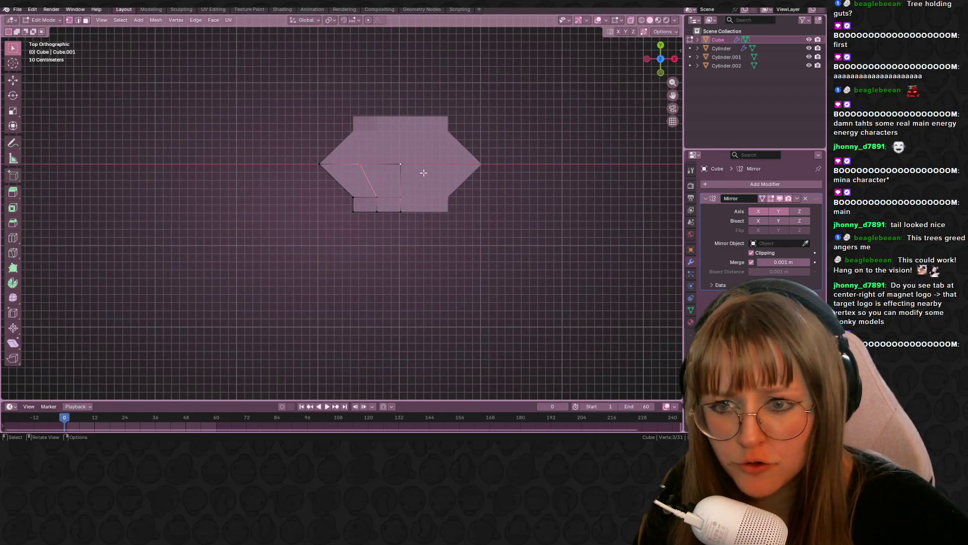
{"action": "left_click", "coordinate": [661, 60]}
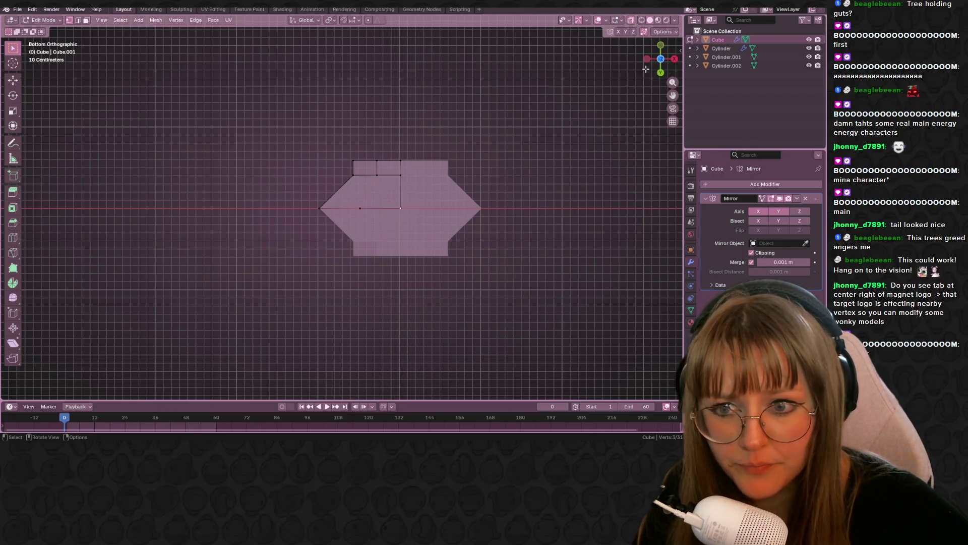
{"action": "left_click", "coordinate": [661, 60]}
{"action": "key", "text": "g"}
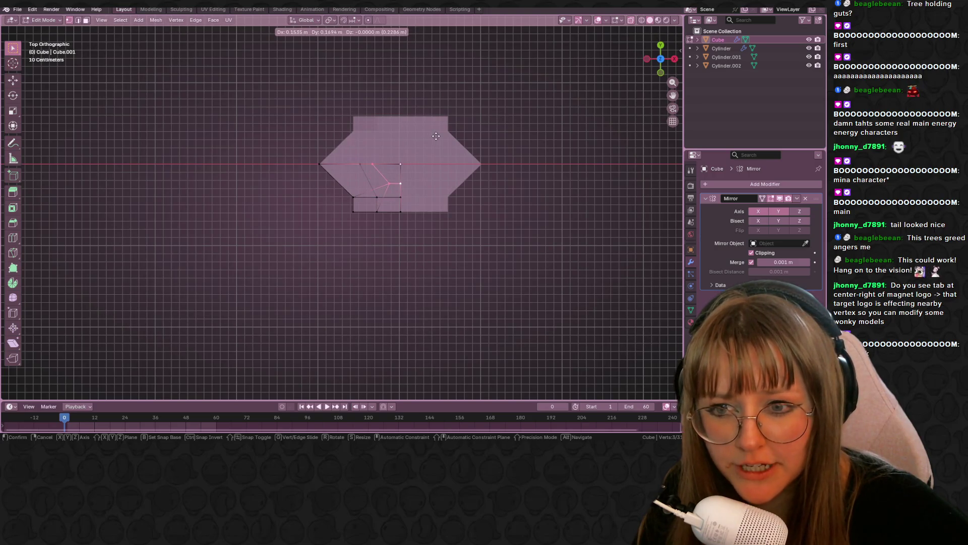
{"action": "left_click", "coordinate": [453, 181]}
{"action": "mouse_move", "coordinate": [453, 181]}
{"action": "middle_mouse_down"}
{"action": "mouse_move", "coordinate": [430, 153]}
{"action": "mouse_move", "coordinate": [437, 170]}
{"action": "mouse_move", "coordinate": [398, 169]}
{"action": "middle_mouse_up"}
Slide a notch vertex, then extrude the top faces upward 1.5452 m into a narrow column
{"action": "left_click", "coordinate": [384, 162]}
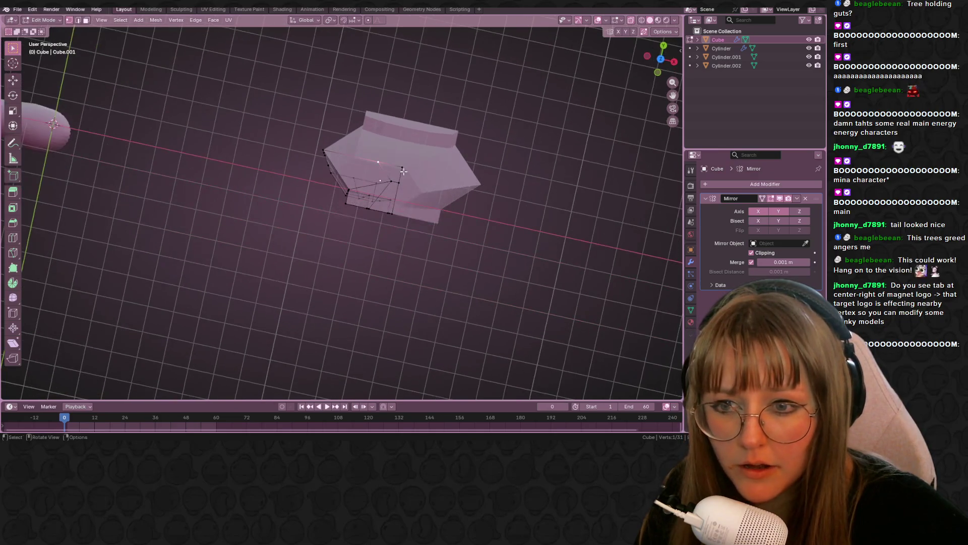
{"action": "key", "text": "shift+v"}
{"action": "left_click", "coordinate": [412, 171]}
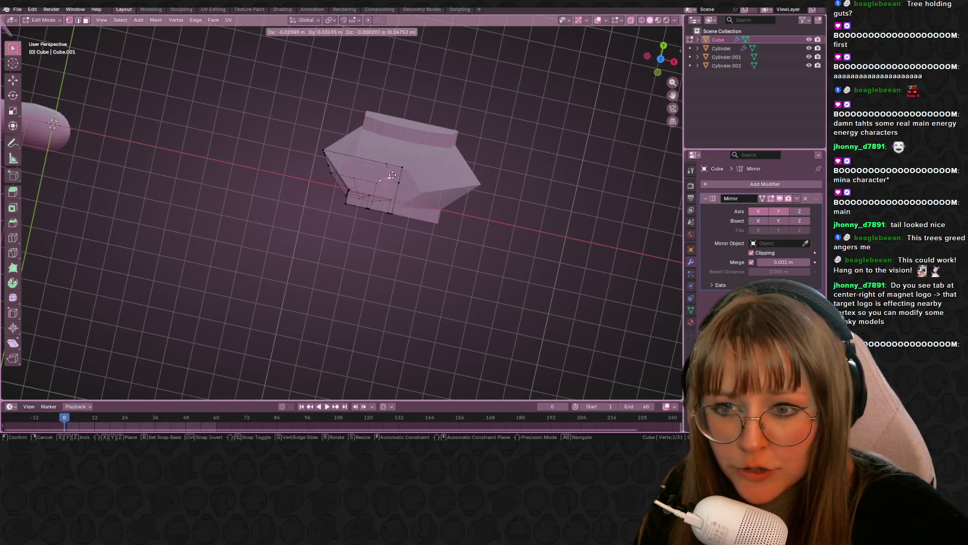
{"action": "left_click", "coordinate": [399, 174], "text": "shift"}
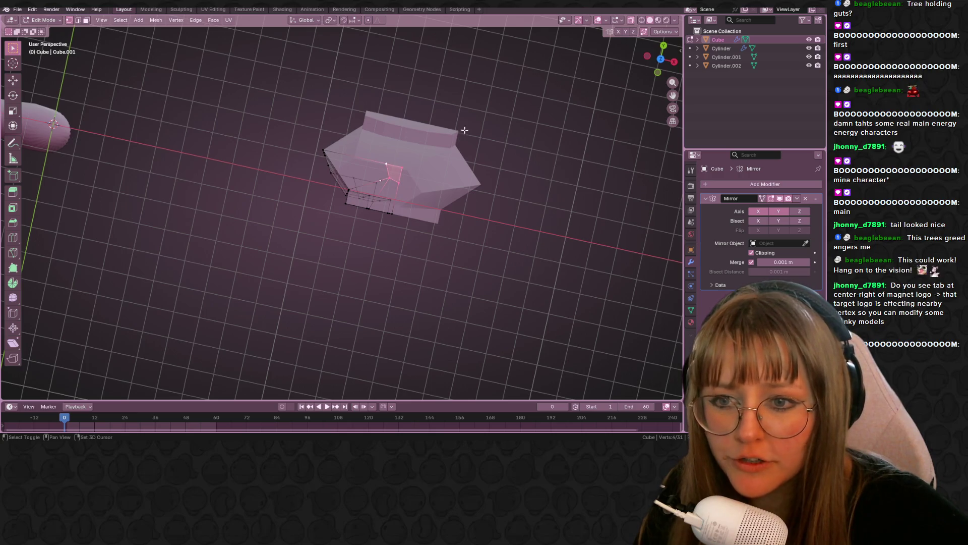
{"action": "left_click", "coordinate": [658, 72]}
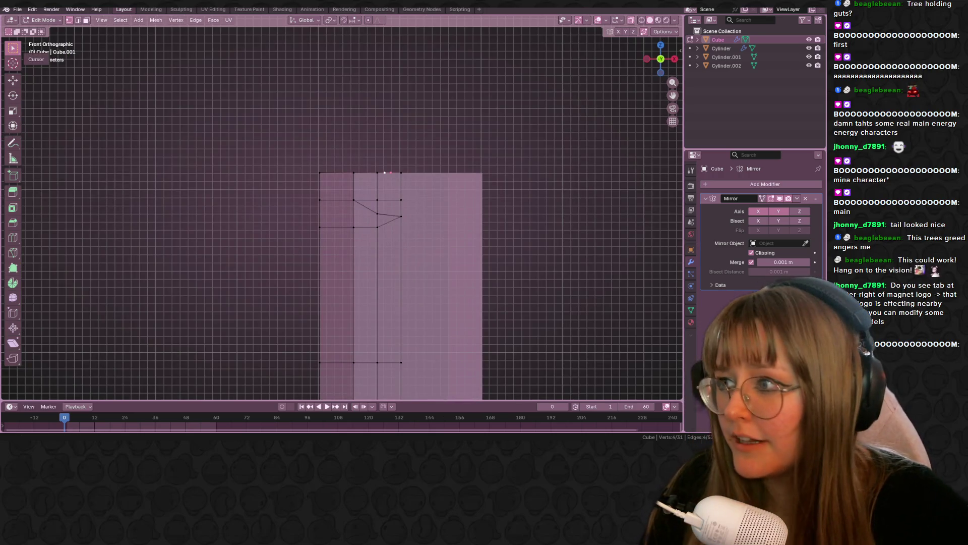
{"action": "mouse_move", "coordinate": [439, 109]}
{"action": "middle_mouse_down"}
{"action": "mouse_move", "coordinate": [438, 82]}
{"action": "mouse_move", "coordinate": [407, 99]}
{"action": "mouse_move", "coordinate": [423, 104]}
{"action": "mouse_move", "coordinate": [457, 145]}
{"action": "mouse_move", "coordinate": [370, 298]}
{"action": "middle_mouse_up"}
{"action": "key", "text": "e"}
{"action": "left_click", "coordinate": [443, 101]}
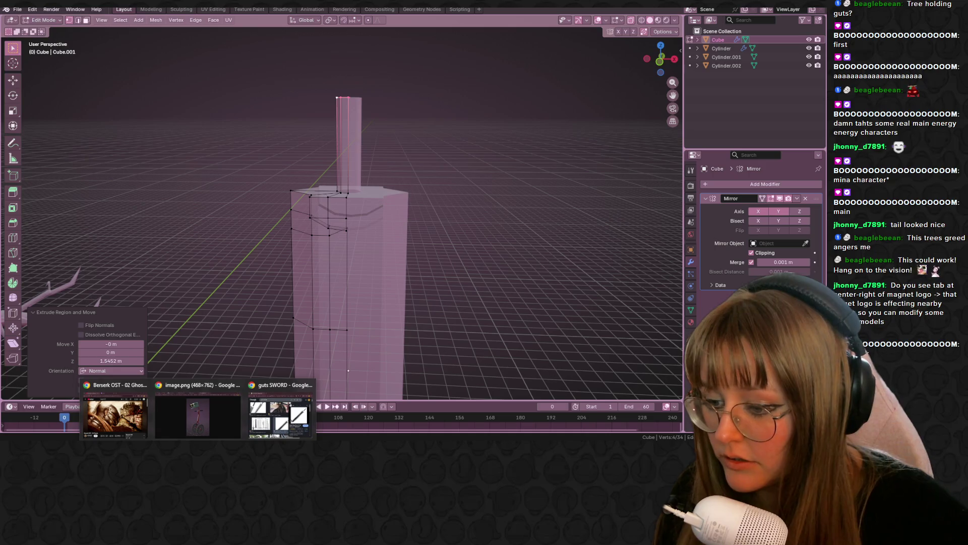
Compare the model against the browser reference image, then return to Blender
{"action": "mouse_move", "coordinate": [177, 422]}
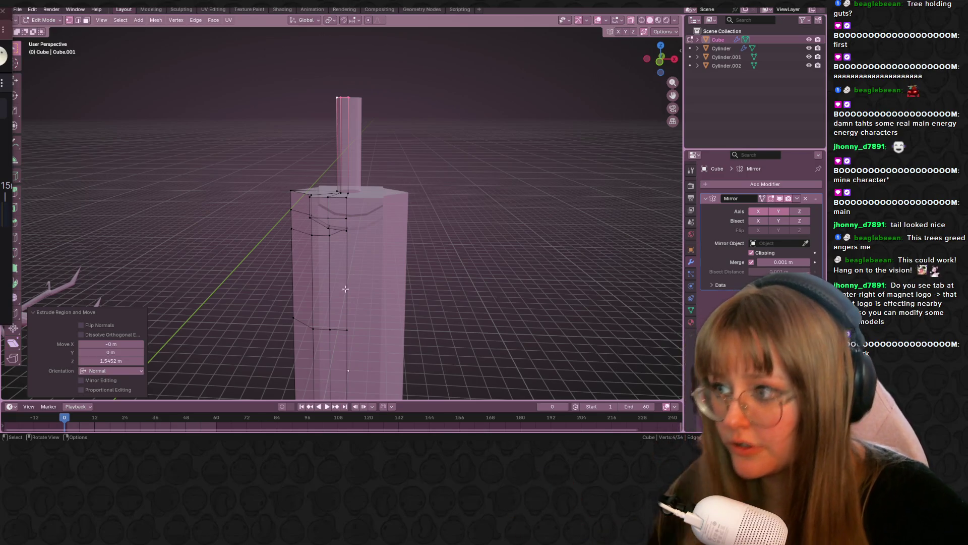
{"action": "middle_click_drag", "start_coordinate": [353, 252], "coordinate": [353, 232]}
{"action": "left_click", "coordinate": [185, 420]}
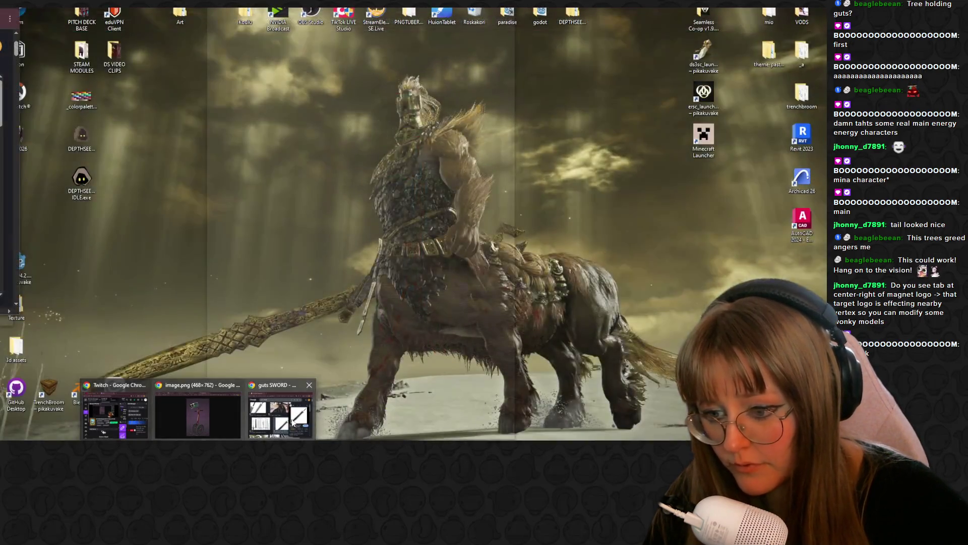
{"action": "left_click", "coordinate": [282, 411]}
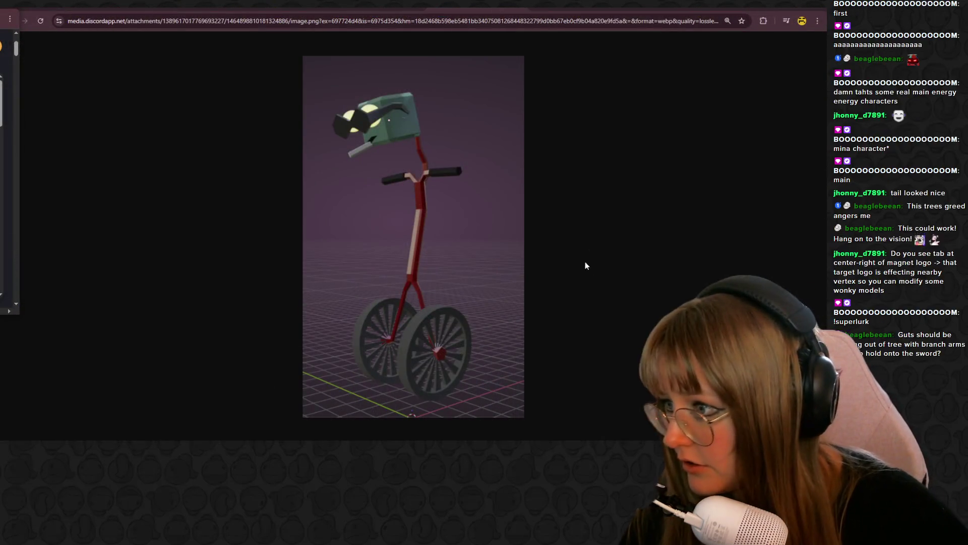
{"action": "key", "text": "alt+Tab"}
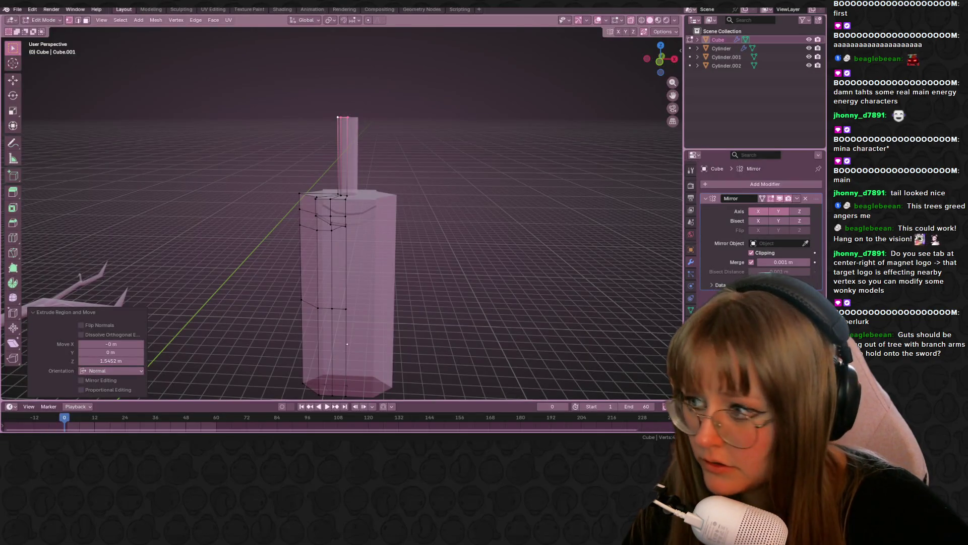
Frame the column's top in front view and try pinching it to a point, undoing both attempts
{"action": "mouse_move", "coordinate": [422, 154]}
{"action": "middle_mouse_down", "text": "shift"}
{"action": "mouse_move", "coordinate": [417, 99]}
{"action": "mouse_move", "coordinate": [491, 141]}
{"action": "middle_mouse_up", "text": "shift"}
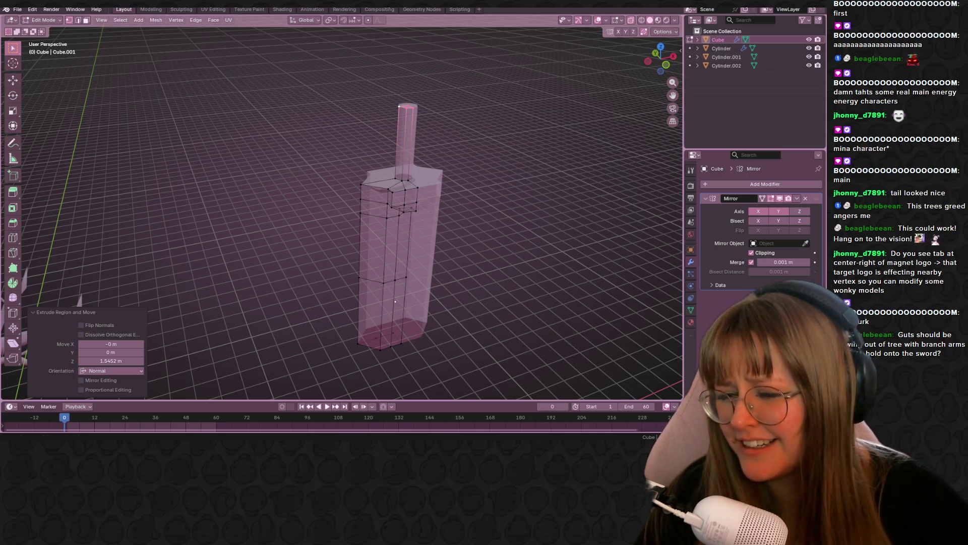
{"action": "left_click", "coordinate": [650, 68]}
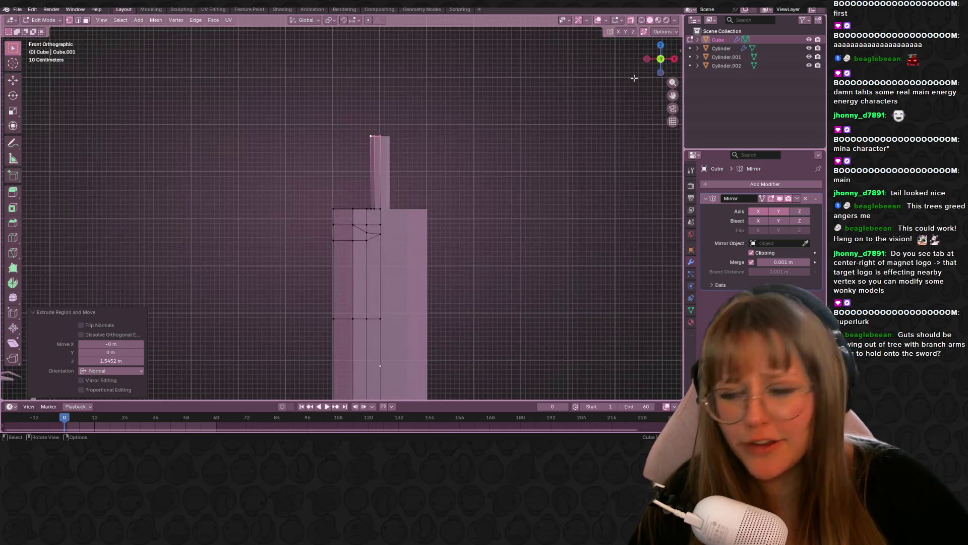
{"action": "scroll", "coordinate": [569, 112], "scroll_direction": "up", "scroll_amount": 5}
{"action": "mouse_move", "coordinate": [569, 113]}
{"action": "middle_mouse_down", "text": "shift"}
{"action": "mouse_move", "coordinate": [510, 206]}
{"action": "mouse_move", "coordinate": [462, 180]}
{"action": "middle_mouse_up", "text": "shift"}
{"action": "key", "text": "g"}
{"action": "key", "text": "g"}
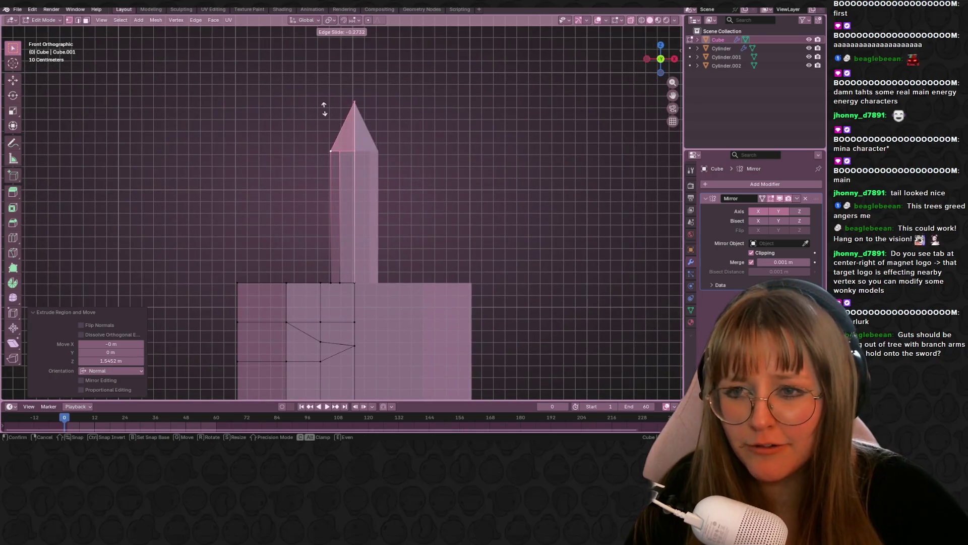
{"action": "left_click", "coordinate": [348, 86]}
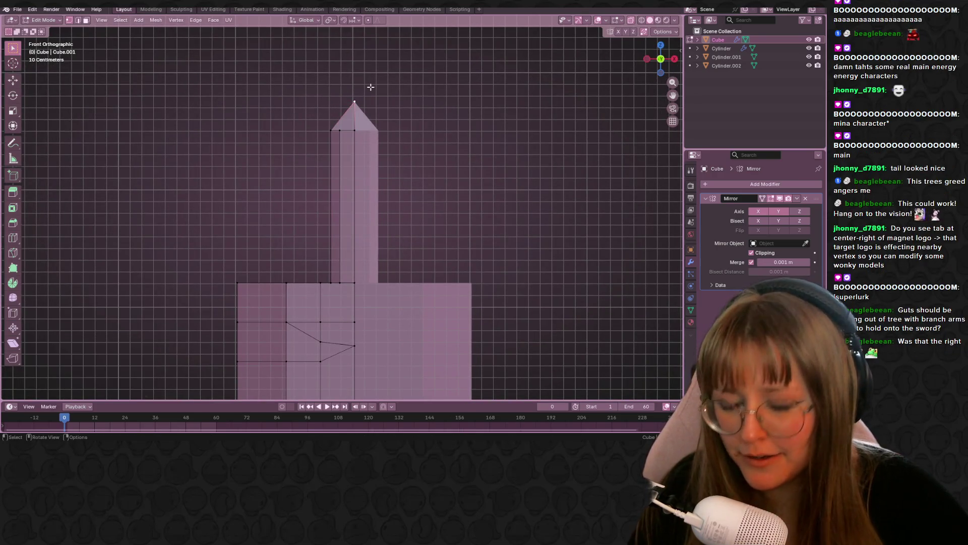
{"action": "key", "text": "ctrl+z"}
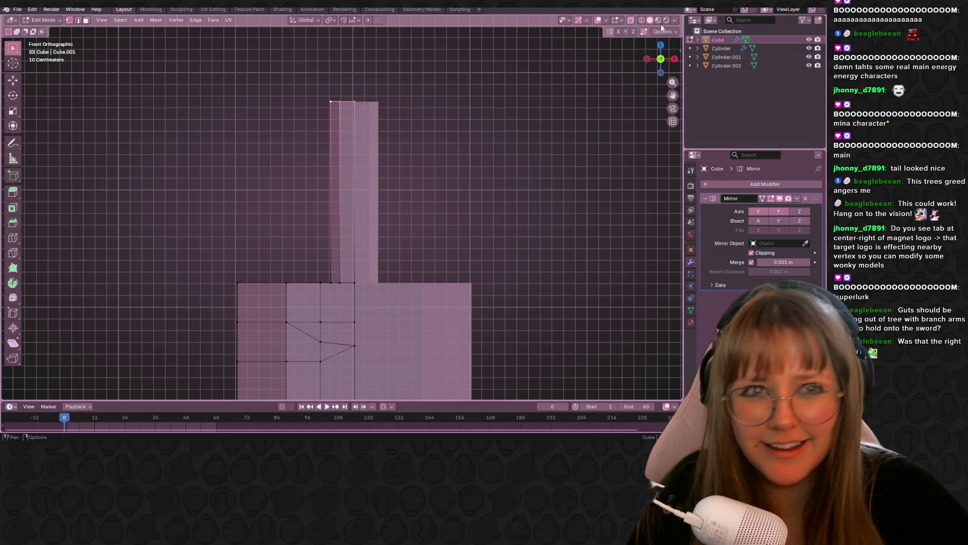
{"action": "key", "text": "g"}
{"action": "key", "text": "g"}
{"action": "left_click", "coordinate": [439, 166]}
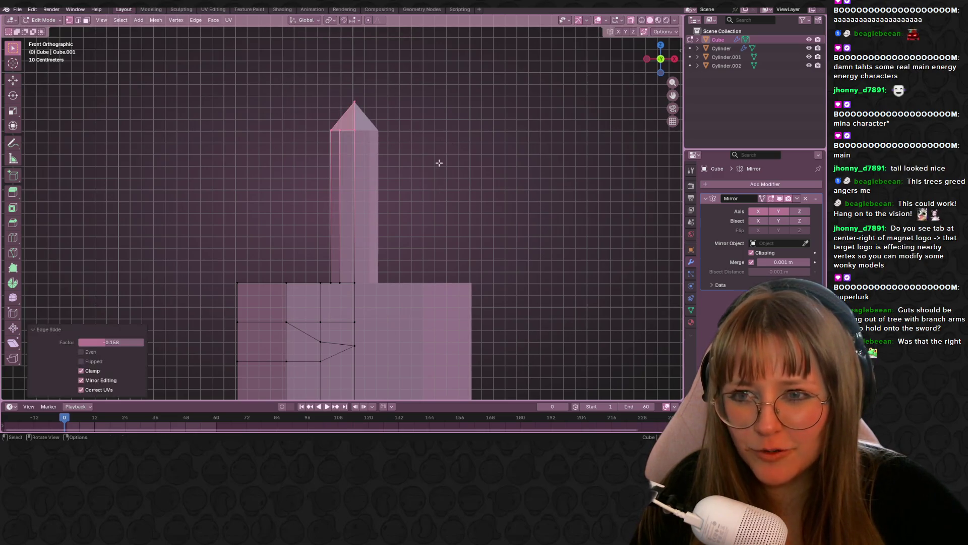
{"action": "key", "text": "ctrl+z"}
Lower the column top, extrude the handle's top 0.12504 m and widen it to 1.465
{"action": "key", "text": "g"}
{"action": "key", "text": "z"}
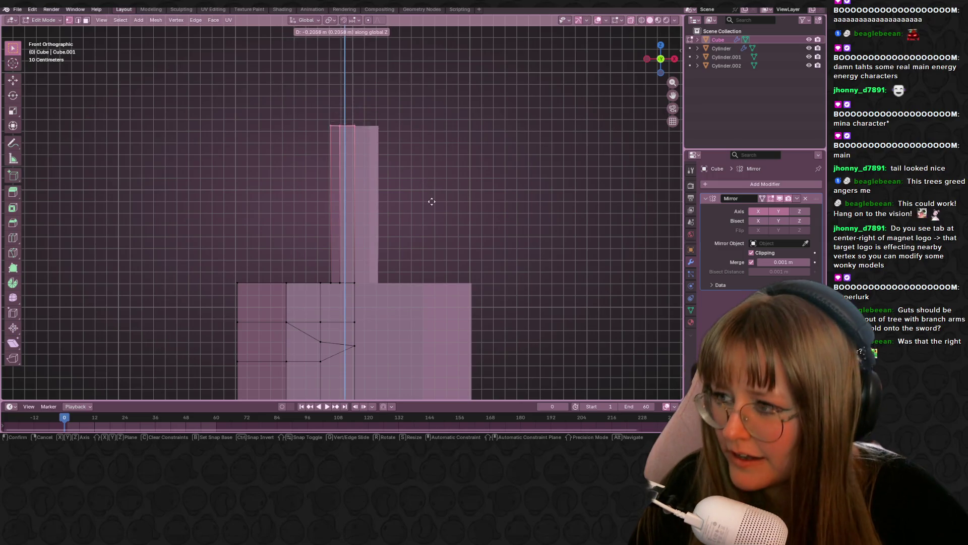
{"action": "left_click", "coordinate": [443, 202]}
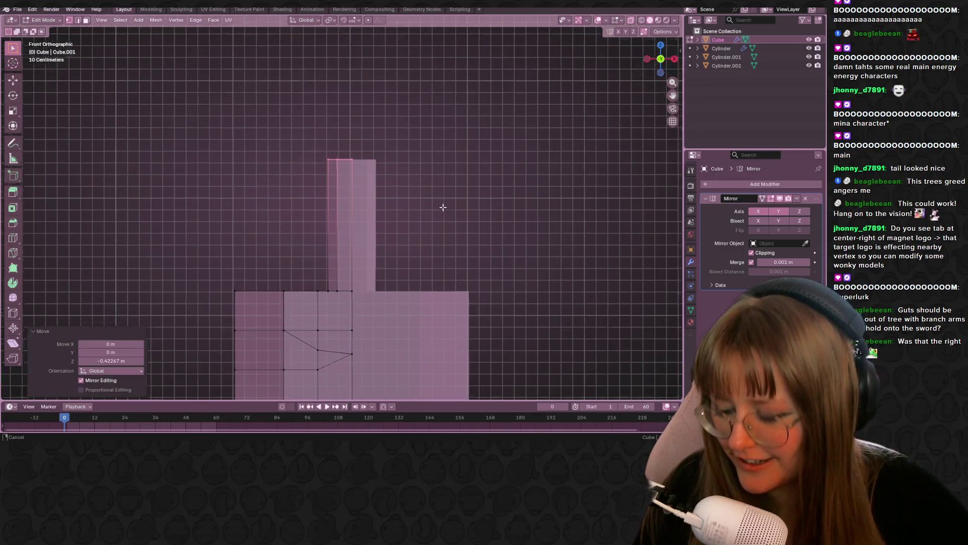
{"action": "middle_click_drag", "start_coordinate": [444, 201], "coordinate": [426, 264], "text": "shift"}
{"action": "key", "text": "g"}
{"action": "key", "text": "z"}
{"action": "key", "text": "z"}
{"action": "left_click", "coordinate": [412, 249]}
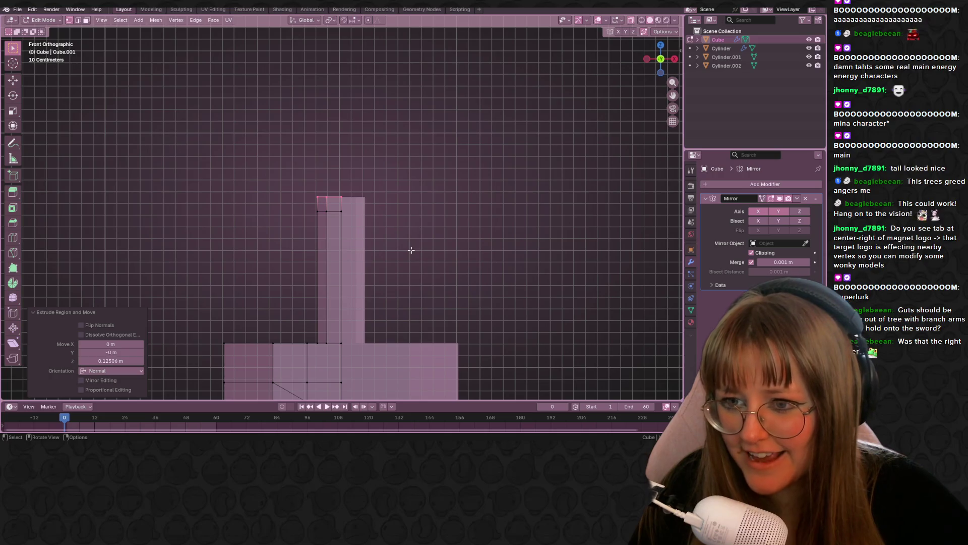
{"action": "key", "text": "s"}
{"action": "left_click", "coordinate": [409, 237]}
{"action": "key", "text": "ctrl+z"}
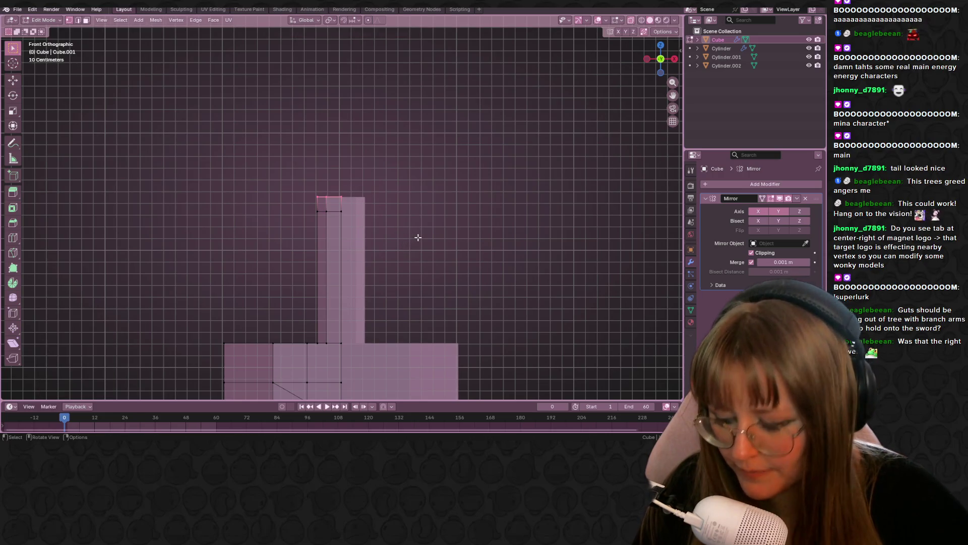
{"action": "key", "text": "s"}
{"action": "left_click", "coordinate": [496, 210]}
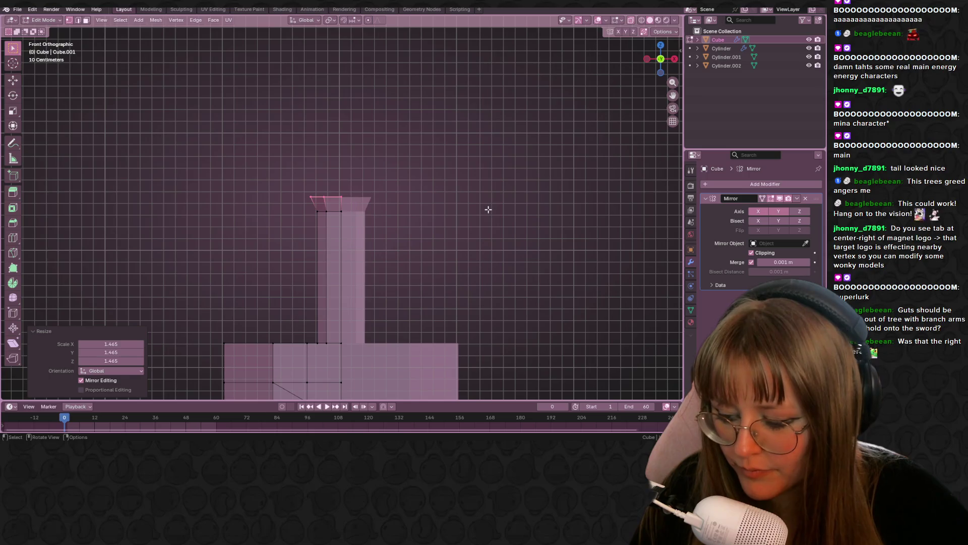
Extrude the top face again and narrow it to 0.665 to cap the pommel
{"action": "key", "text": "e"}
{"action": "left_click", "coordinate": [488, 171]}
{"action": "key", "text": "s"}
{"action": "left_click", "coordinate": [436, 170]}
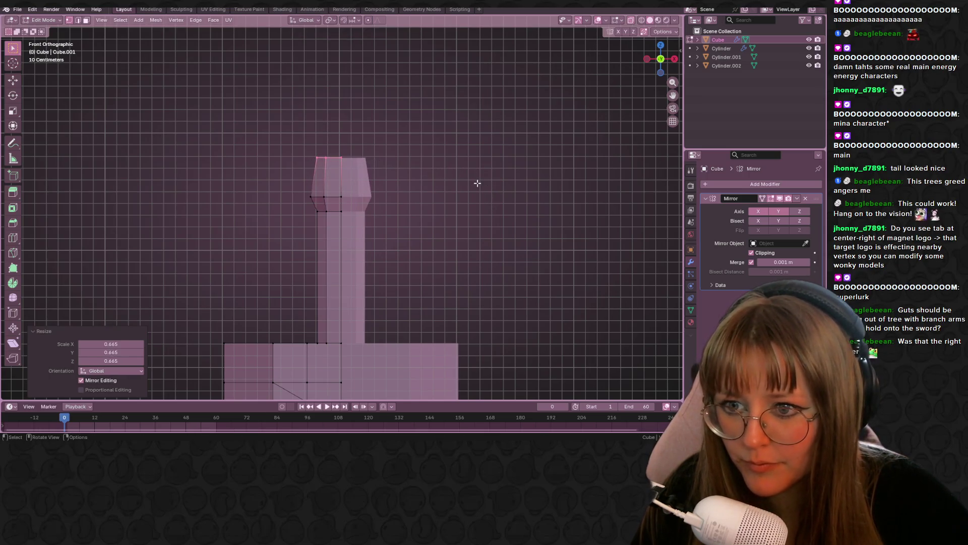
Return to Object Mode and inspect the sword in solid shading from several angles
{"action": "key", "text": "Tab"}
{"action": "mouse_move", "coordinate": [481, 183]}
{"action": "middle_mouse_down"}
{"action": "mouse_move", "coordinate": [360, 216]}
{"action": "mouse_move", "coordinate": [436, 263]}
{"action": "mouse_move", "coordinate": [444, 242]}
{"action": "middle_mouse_up"}
{"action": "left_click", "coordinate": [631, 20]}
{"action": "mouse_move", "coordinate": [529, 91]}
{"action": "middle_mouse_down"}
{"action": "mouse_move", "coordinate": [447, 154]}
{"action": "mouse_move", "coordinate": [461, 163]}
{"action": "middle_mouse_up"}
{"action": "middle_click_drag", "start_coordinate": [313, 296], "coordinate": [339, 289]}
{"action": "key", "text": "Tab"}
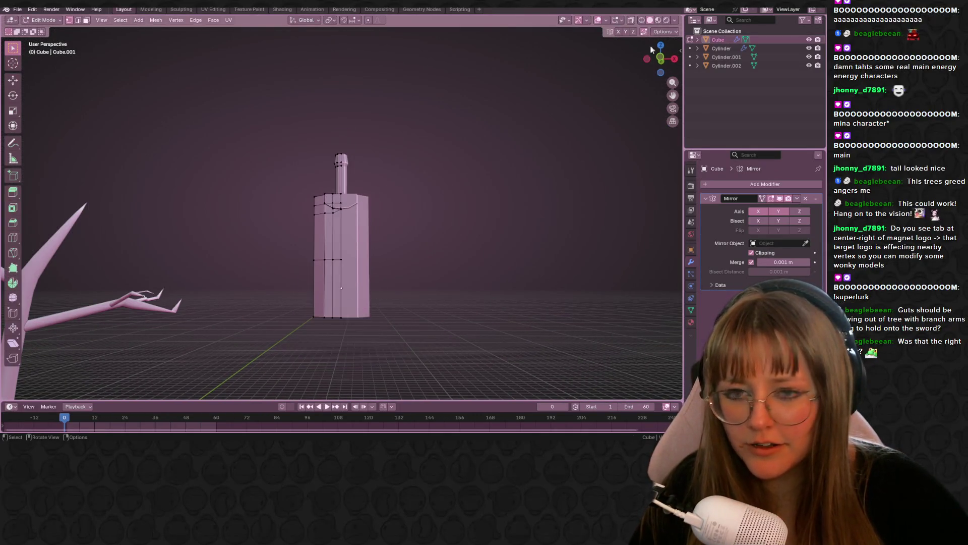
Select the blade's bottom face and frame the sword and tree in front view
{"action": "mouse_move", "coordinate": [504, 131]}
{"action": "middle_mouse_down"}
{"action": "mouse_move", "coordinate": [486, 151]}
{"action": "mouse_move", "coordinate": [302, 141]}
{"action": "middle_mouse_up"}
{"action": "left_click_drag", "start_coordinate": [297, 137], "coordinate": [318, 158]}
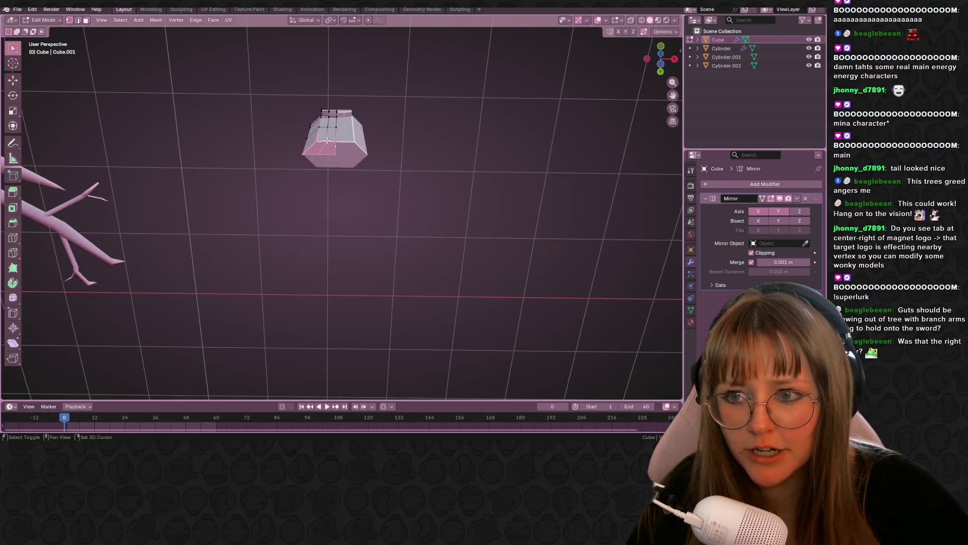
{"action": "left_click", "coordinate": [661, 54]}
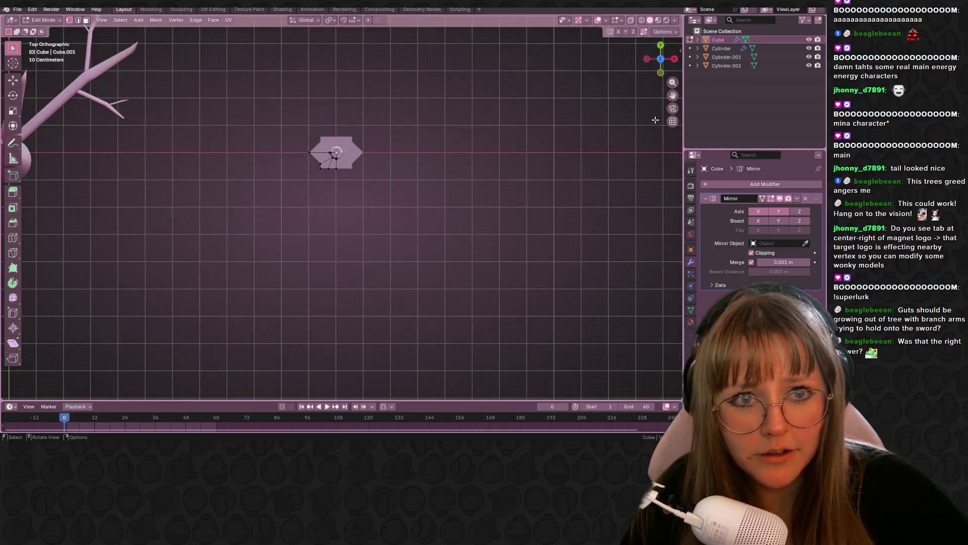
{"action": "left_click", "coordinate": [661, 72]}
{"action": "mouse_move", "coordinate": [418, 287]}
{"action": "middle_mouse_down", "text": "shift"}
{"action": "mouse_move", "coordinate": [439, 178]}
{"action": "mouse_move", "coordinate": [454, 184]}
{"action": "middle_mouse_up", "text": "shift"}
{"action": "scroll", "coordinate": [454, 184], "scroll_direction": "down", "scroll_amount": 5}
Extend the blade's bottom 5.68 m downward, then extrude once more and taper it to 0.335
{"action": "key", "text": "g"}
{"action": "key", "text": "z"}
{"action": "key", "text": "z"}
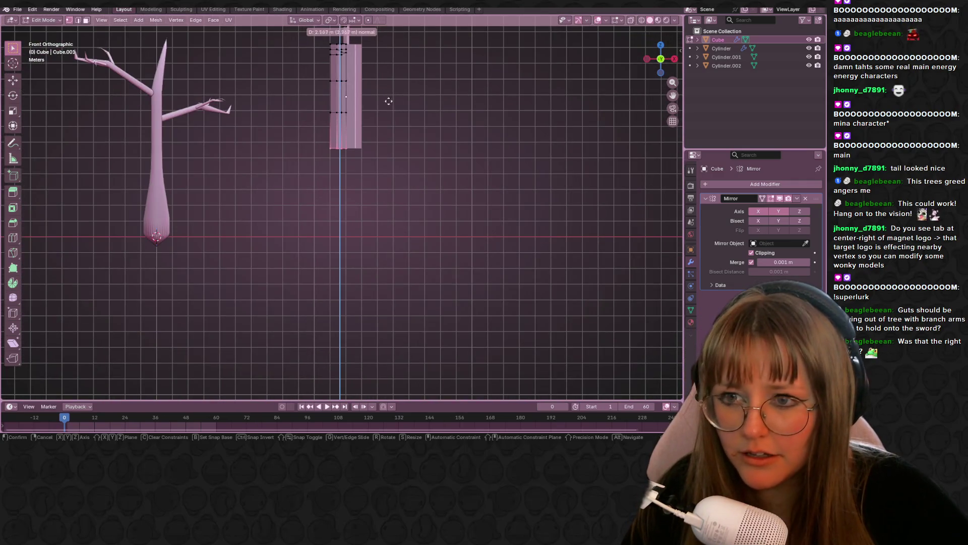
{"action": "left_click", "coordinate": [399, 153]}
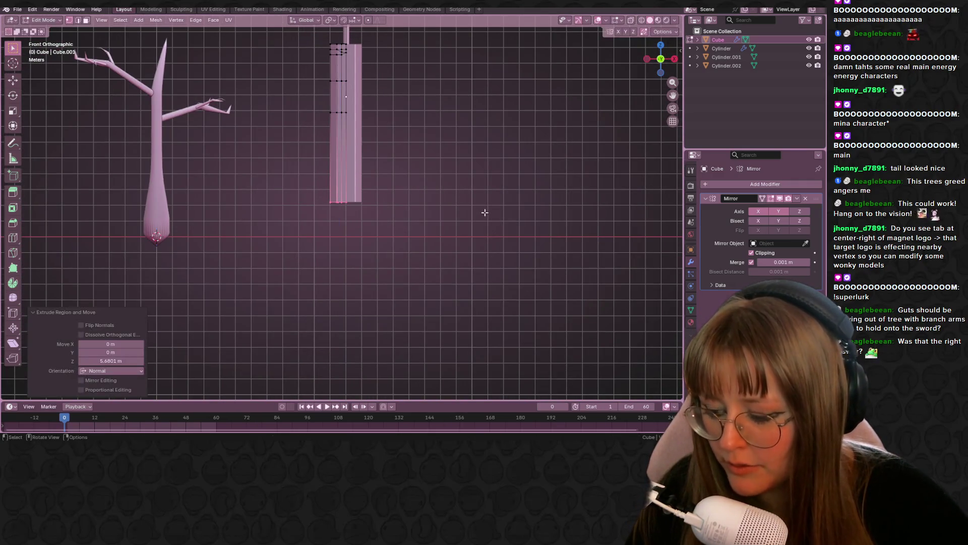
{"action": "key", "text": "e"}
{"action": "left_click", "coordinate": [454, 222]}
{"action": "key", "text": "s"}
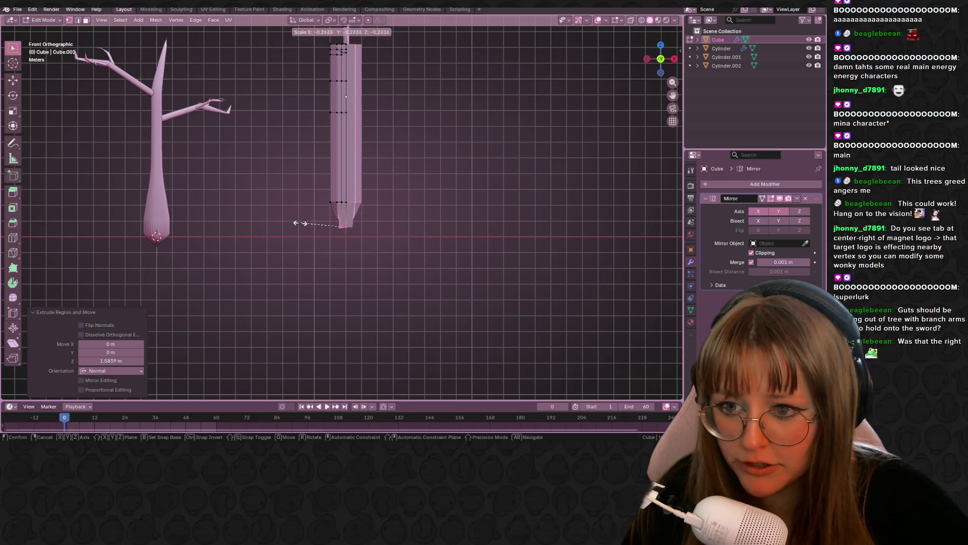
{"action": "left_click", "coordinate": [381, 233]}
Slide the blade's bottom vertices and merge them at center into a sharp tip
{"action": "mouse_move", "coordinate": [377, 247]}
{"action": "middle_mouse_down"}
{"action": "mouse_move", "coordinate": [365, 186]}
{"action": "mouse_move", "coordinate": [366, 199]}
{"action": "middle_mouse_up"}
{"action": "left_click", "coordinate": [363, 200]}
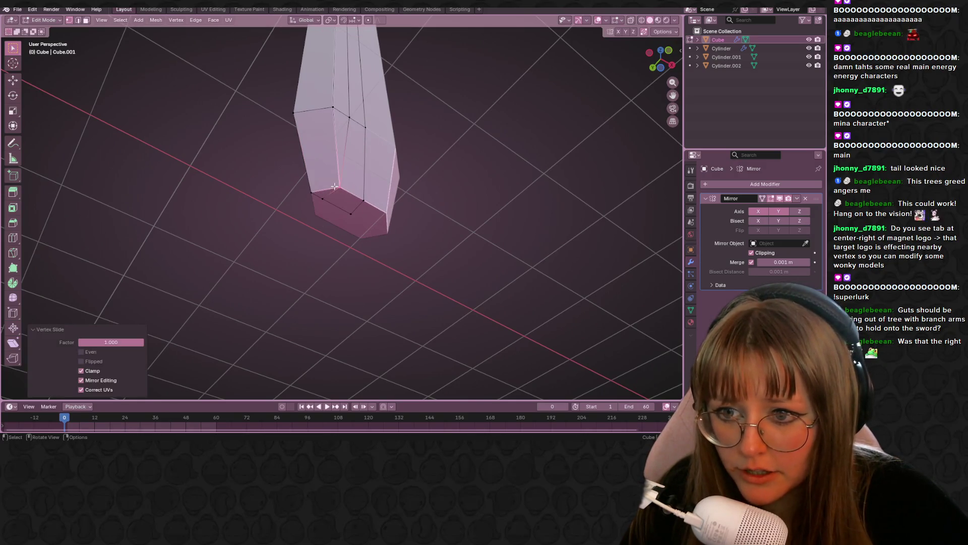
{"action": "key", "text": "shift+v"}
{"action": "left_click", "coordinate": [398, 225]}
{"action": "key", "text": "ctrl+z"}
{"action": "key", "text": "shift+v"}
{"action": "left_click", "coordinate": [346, 210]}
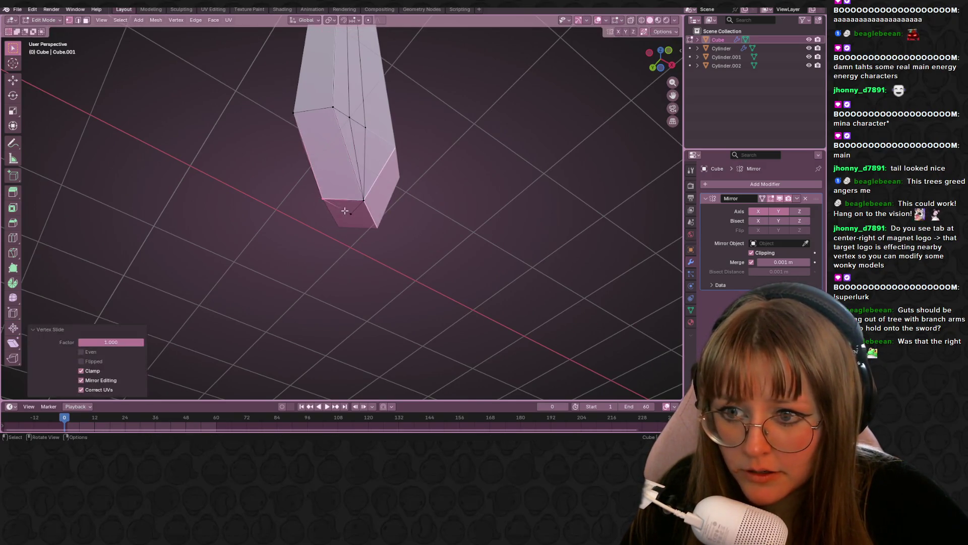
{"action": "mouse_move", "coordinate": [445, 274]}
{"action": "middle_mouse_down"}
{"action": "mouse_move", "coordinate": [415, 223]}
{"action": "mouse_move", "coordinate": [506, 207]}
{"action": "mouse_move", "coordinate": [494, 213]}
{"action": "middle_mouse_up"}
{"action": "key", "text": "g"}
{"action": "left_click", "coordinate": [495, 212]}
{"action": "left_click", "coordinate": [357, 204]}
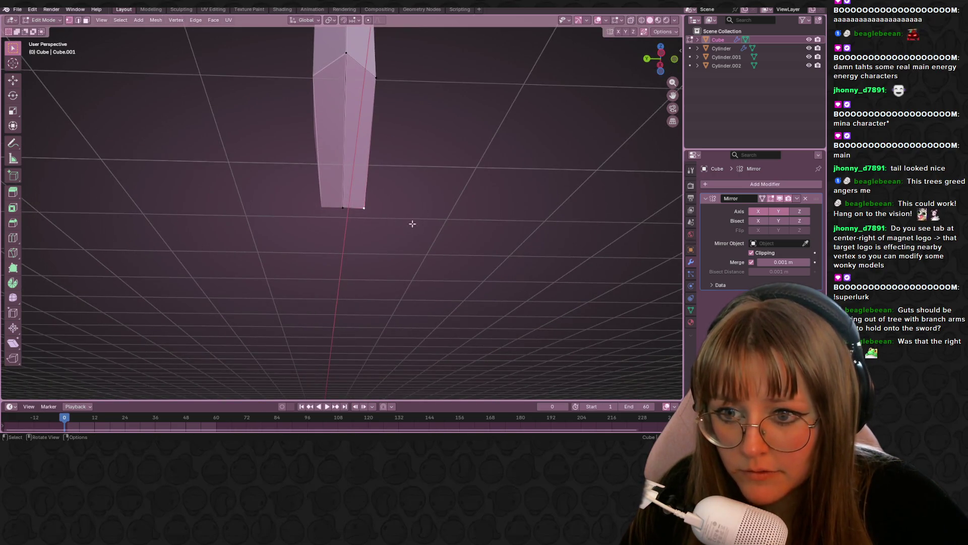
{"action": "key", "text": "m"}
{"action": "left_click", "coordinate": [415, 223]}
Check the pointed tip in front view, then return to Object Mode to view sword and tree
{"action": "mouse_move", "coordinate": [324, 192]}
{"action": "middle_mouse_down"}
{"action": "mouse_move", "coordinate": [391, 244]}
{"action": "mouse_move", "coordinate": [652, 76]}
{"action": "middle_mouse_up"}
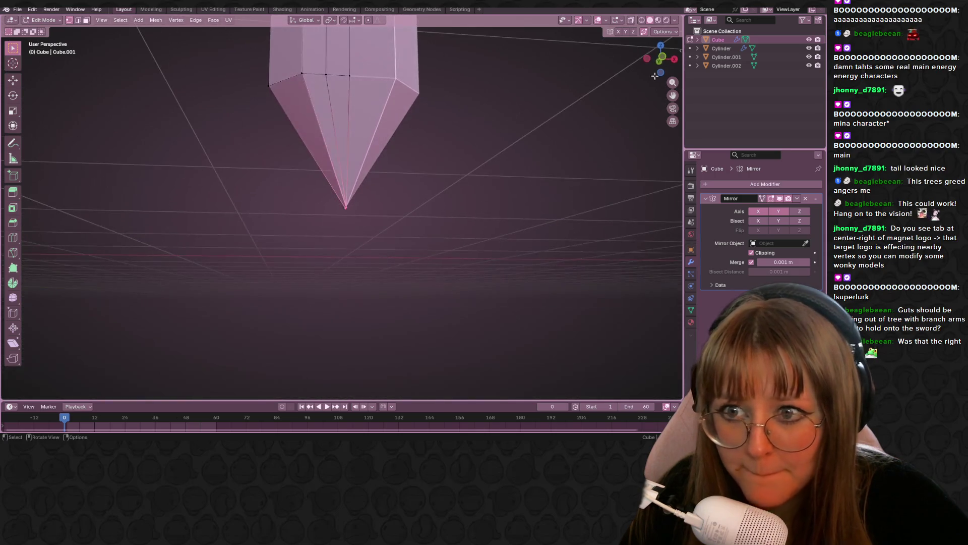
{"action": "left_click", "coordinate": [660, 61]}
{"action": "scroll", "coordinate": [469, 101], "scroll_direction": "down", "scroll_amount": 3}
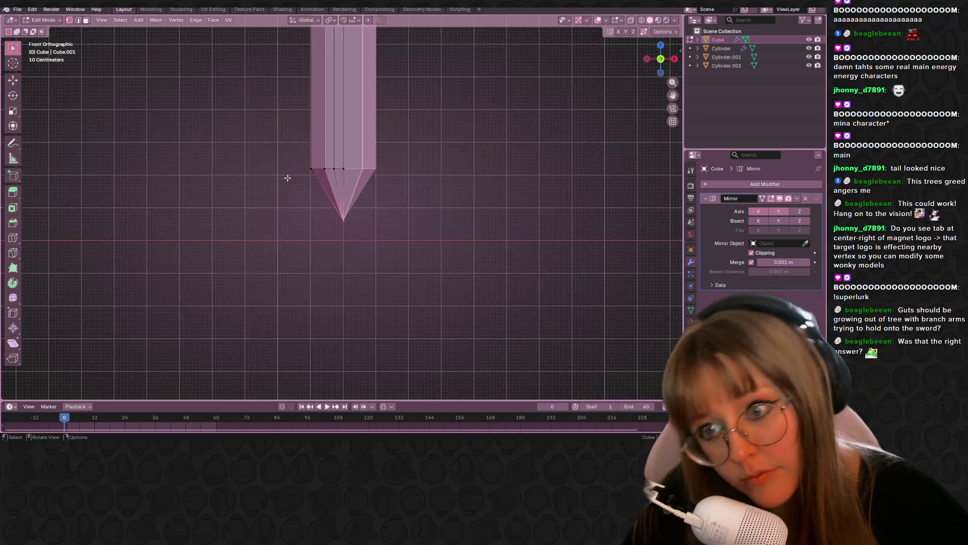
{"action": "key", "text": "g"}
{"action": "key", "text": "Escape"}
{"action": "key", "text": "Tab"}
{"action": "scroll", "coordinate": [475, 216], "scroll_direction": "down", "scroll_amount": 3}
{"action": "mouse_move", "coordinate": [475, 216]}
{"action": "middle_mouse_down"}
{"action": "mouse_move", "coordinate": [458, 134]}
{"action": "mouse_move", "coordinate": [520, 202]}
{"action": "mouse_move", "coordinate": [478, 191]}
{"action": "middle_mouse_up"}
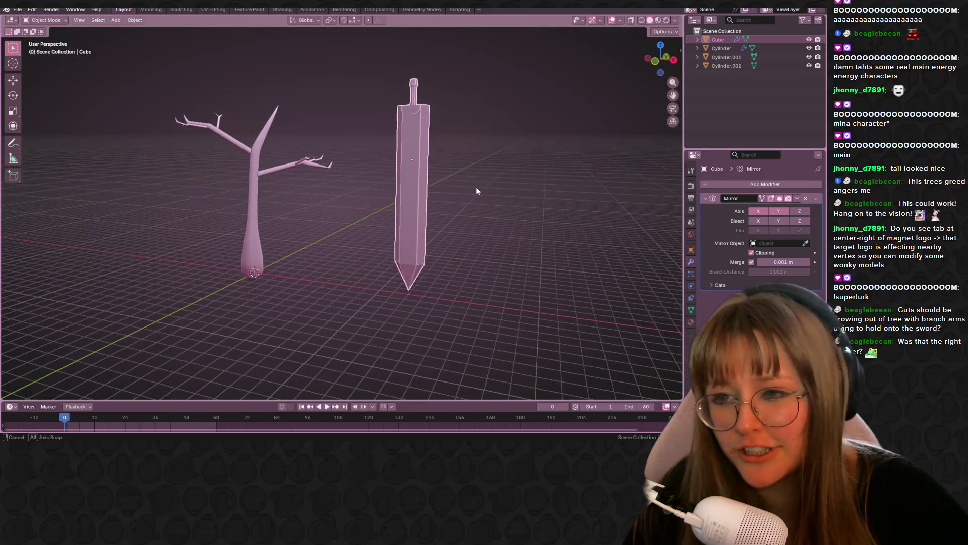
Scale the sword down and lengthen its handle by moving the top vertices up along Z
{"action": "key", "text": "s"}
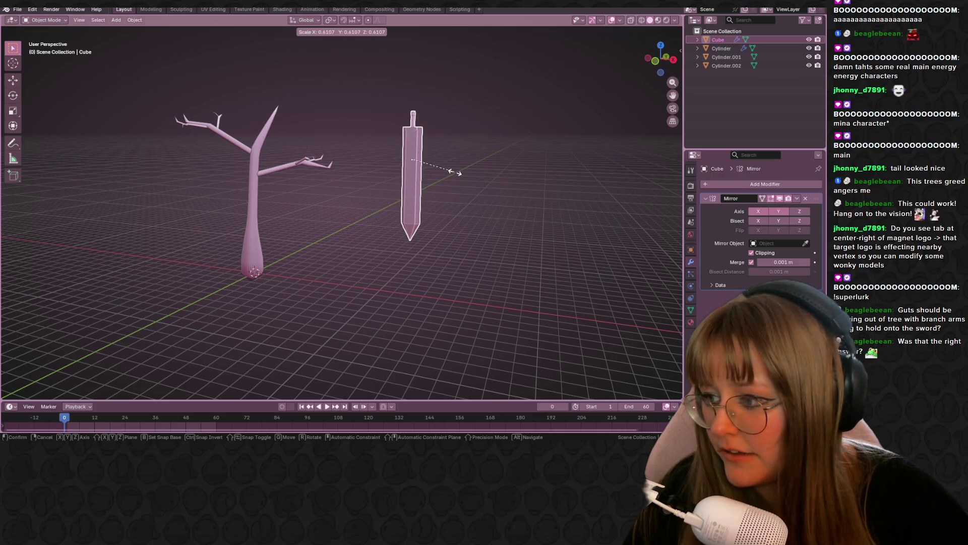
{"action": "left_click", "coordinate": [467, 162]}
{"action": "key", "text": "Tab"}
{"action": "scroll", "coordinate": [469, 154], "scroll_direction": "up", "scroll_amount": 3}
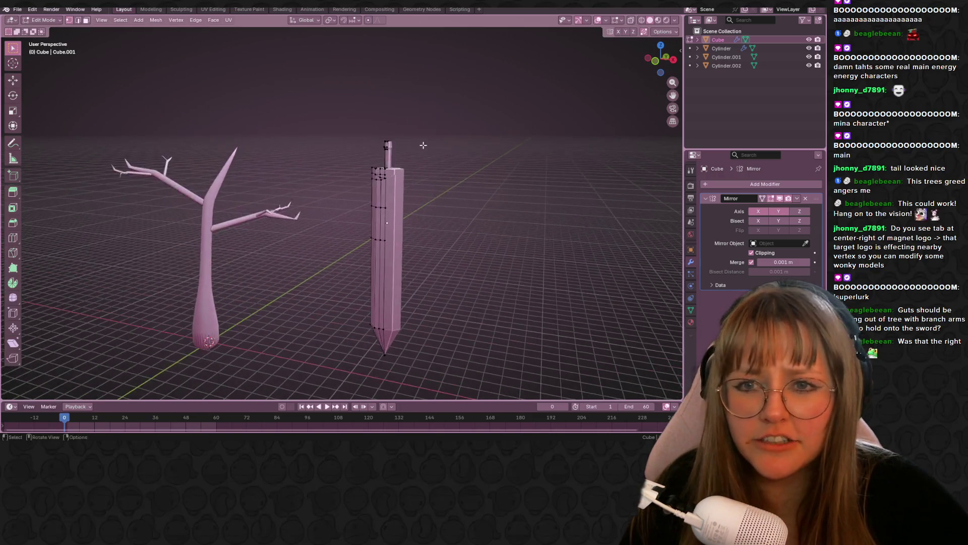
{"action": "middle_click_drag", "start_coordinate": [469, 154], "coordinate": [371, 123]}
{"action": "left_click_drag", "start_coordinate": [372, 122], "coordinate": [396, 147]}
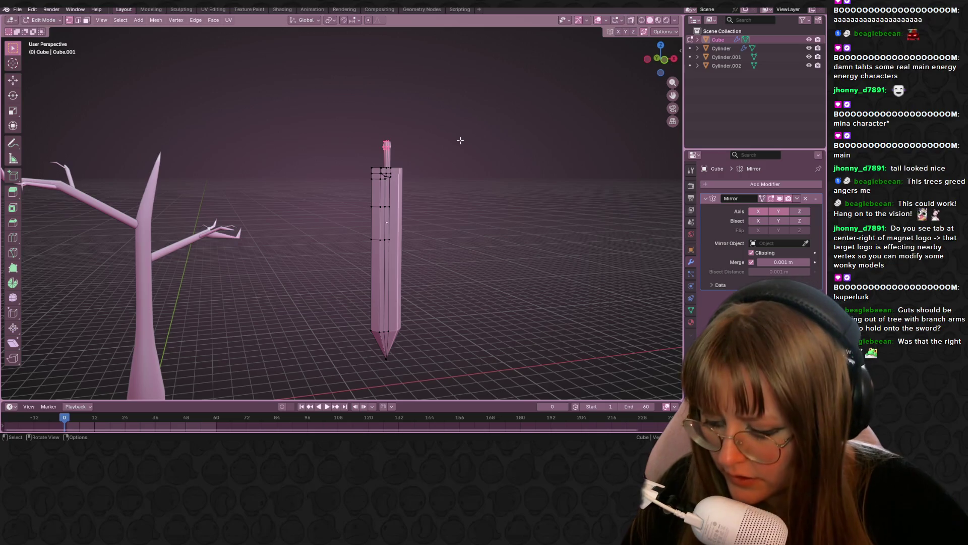
{"action": "key", "text": "g"}
{"action": "key", "text": "z"}
{"action": "left_click", "coordinate": [477, 126]}
In front view, move the sword beside the tree and scale it to 0.667
{"action": "key", "text": "Tab"}
{"action": "scroll", "coordinate": [477, 126], "scroll_direction": "down", "scroll_amount": 3}
{"action": "mouse_move", "coordinate": [477, 126]}
{"action": "middle_mouse_down"}
{"action": "mouse_move", "coordinate": [519, 252]}
{"action": "mouse_move", "coordinate": [665, 72]}
{"action": "middle_mouse_up"}
{"action": "left_click", "coordinate": [661, 60]}
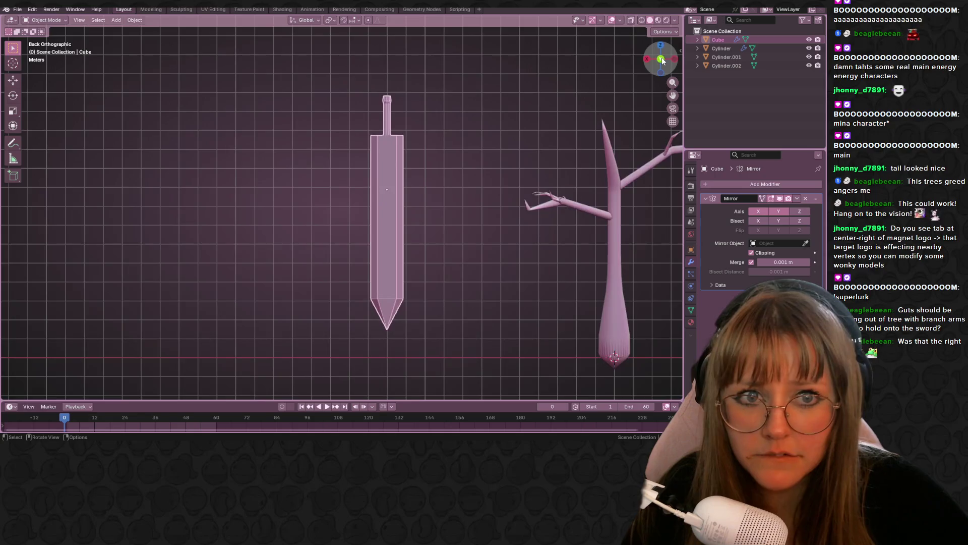
{"action": "left_click", "coordinate": [660, 60]}
{"action": "key", "text": "g"}
{"action": "left_click", "coordinate": [340, 193]}
{"action": "key", "text": "s"}
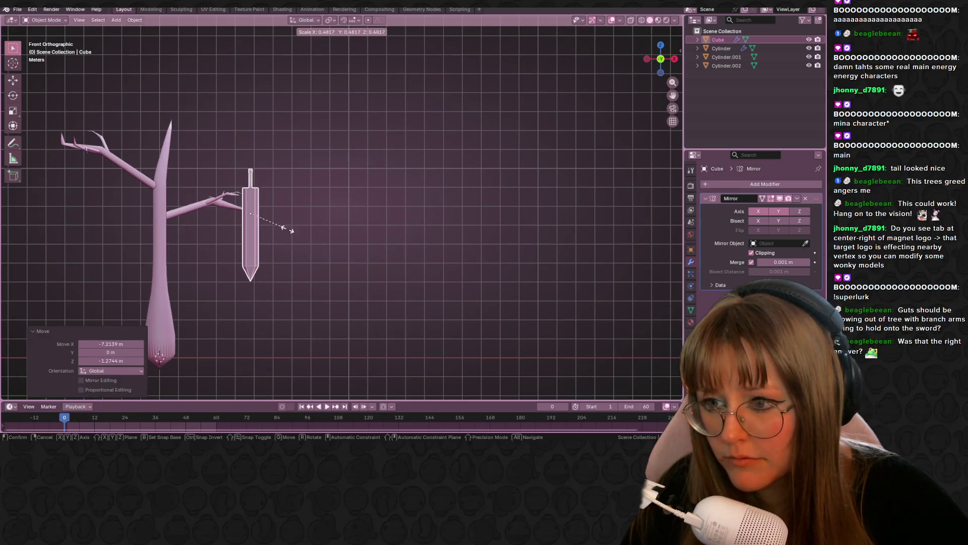
{"action": "left_click", "coordinate": [299, 233]}
{"action": "key", "text": "g"}
{"action": "left_click", "coordinate": [259, 216]}
From the top view, position the sword under the right branch, then check it from the front
{"action": "mouse_move", "coordinate": [259, 216]}
{"action": "middle_mouse_down"}
{"action": "mouse_move", "coordinate": [237, 274]}
{"action": "mouse_move", "coordinate": [659, 41]}
{"action": "middle_mouse_up"}
{"action": "left_click", "coordinate": [660, 54]}
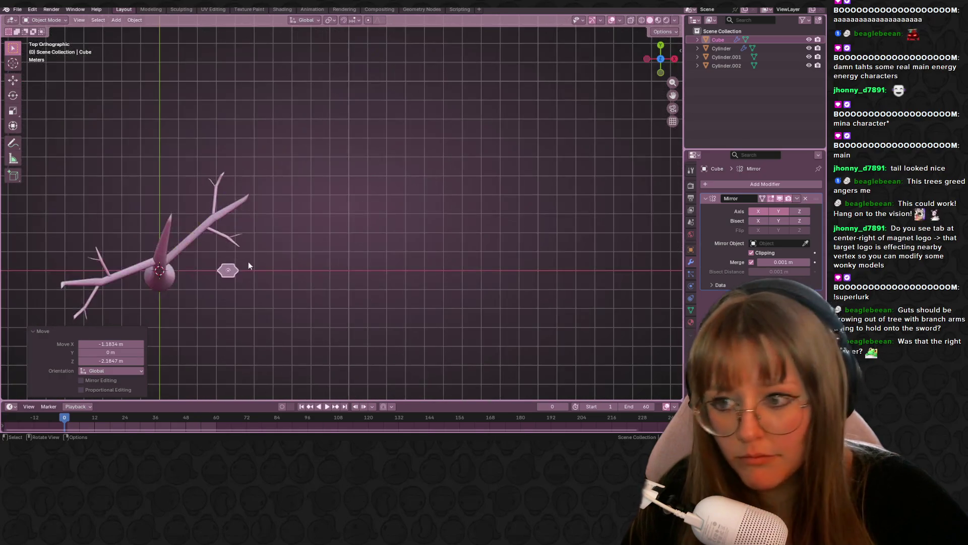
{"action": "key", "text": "g"}
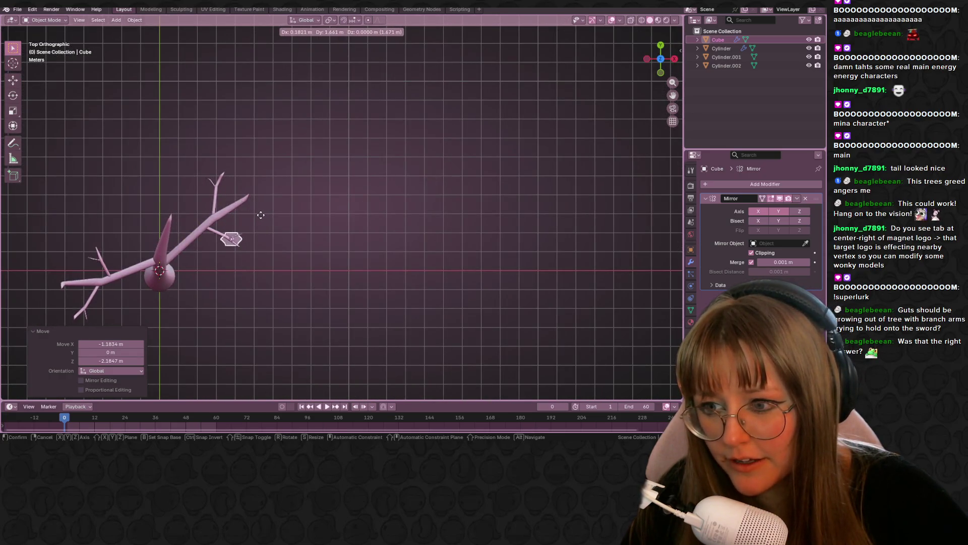
{"action": "left_click", "coordinate": [261, 215]}
{"action": "mouse_move", "coordinate": [343, 281]}
{"action": "middle_mouse_down"}
{"action": "mouse_move", "coordinate": [416, 244]}
{"action": "mouse_move", "coordinate": [427, 138]}
{"action": "mouse_move", "coordinate": [459, 207]}
{"action": "mouse_move", "coordinate": [507, 222]}
{"action": "mouse_move", "coordinate": [486, 257]}
{"action": "mouse_move", "coordinate": [509, 223]}
{"action": "middle_mouse_up"}
{"action": "left_click", "coordinate": [660, 48]}
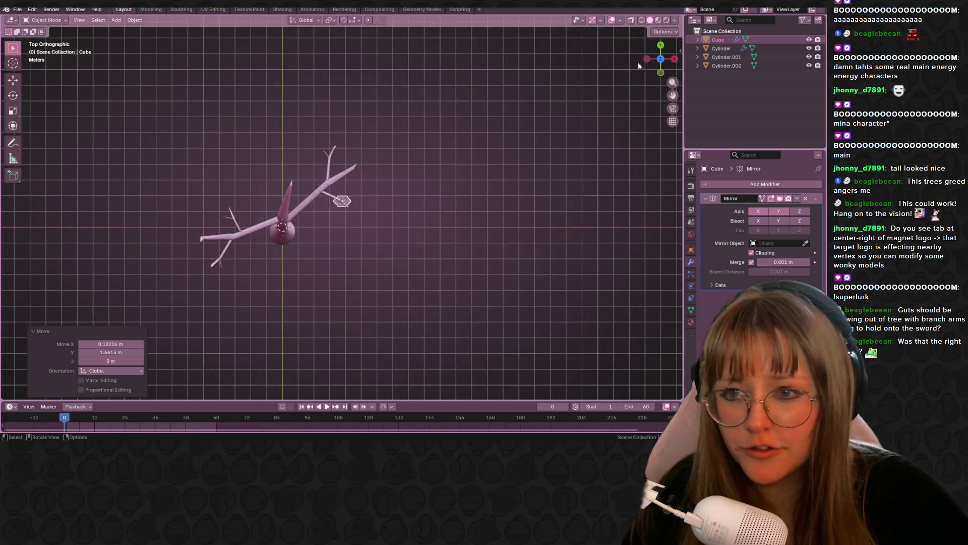
{"action": "left_click", "coordinate": [660, 72]}
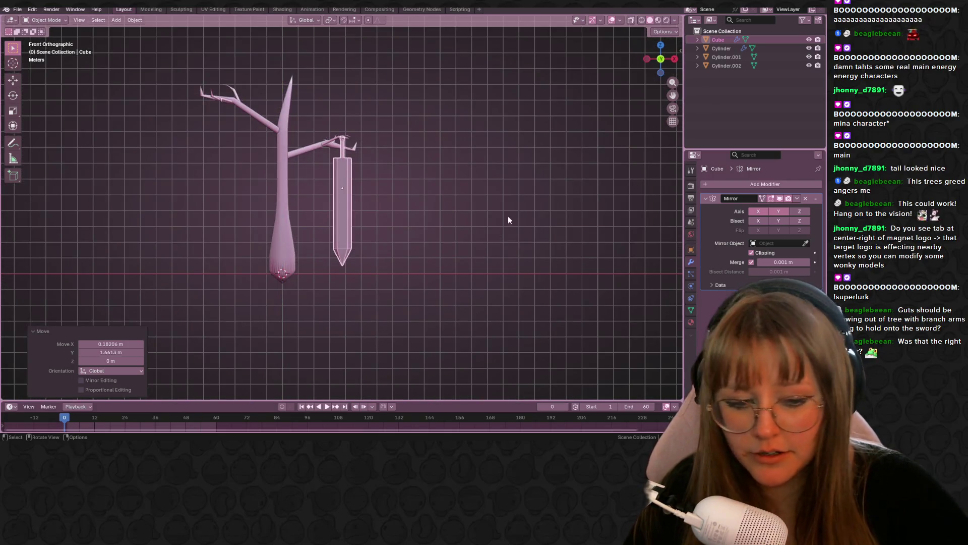
{"action": "middle_click_drag", "start_coordinate": [443, 186], "coordinate": [481, 189], "text": "shift"}
{"action": "left_click", "coordinate": [514, 205]}
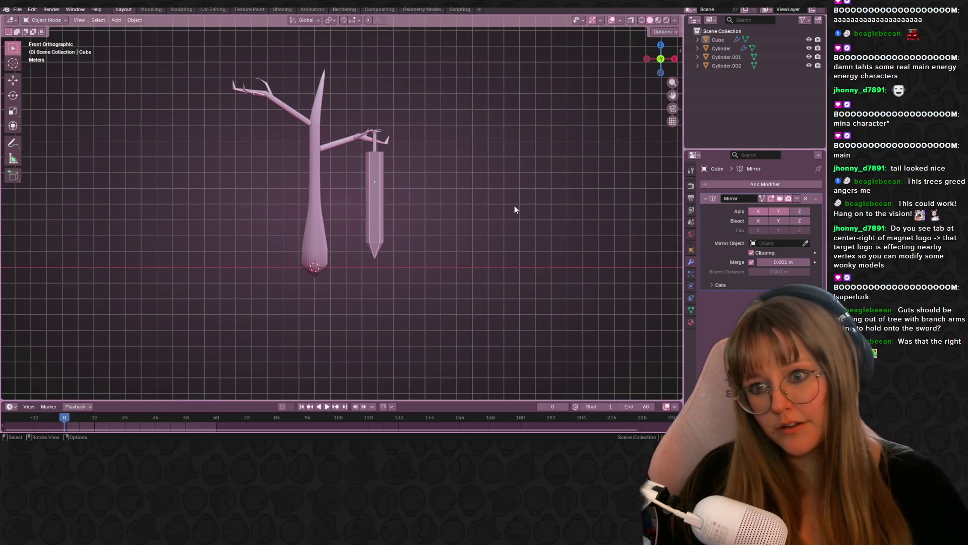
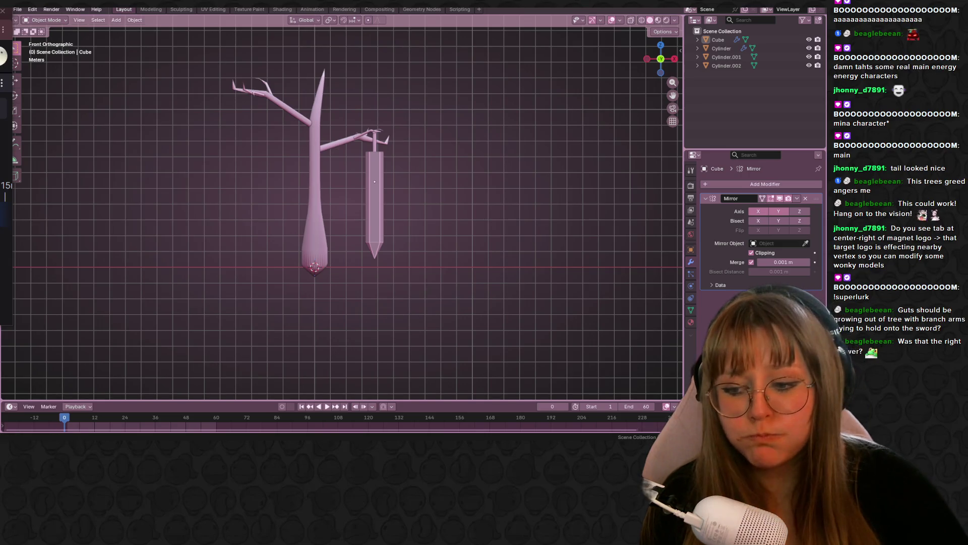
Enter Edit Mode on the sword in edge select and pick a vertical blade edge loop
{"action": "mouse_move", "coordinate": [197, 437]}
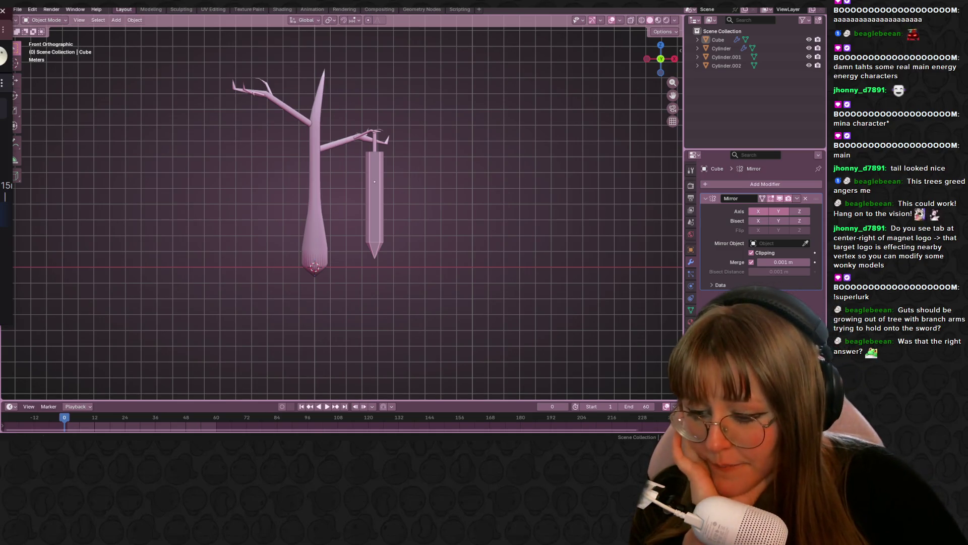
{"action": "mouse_move", "coordinate": [289, 404]}
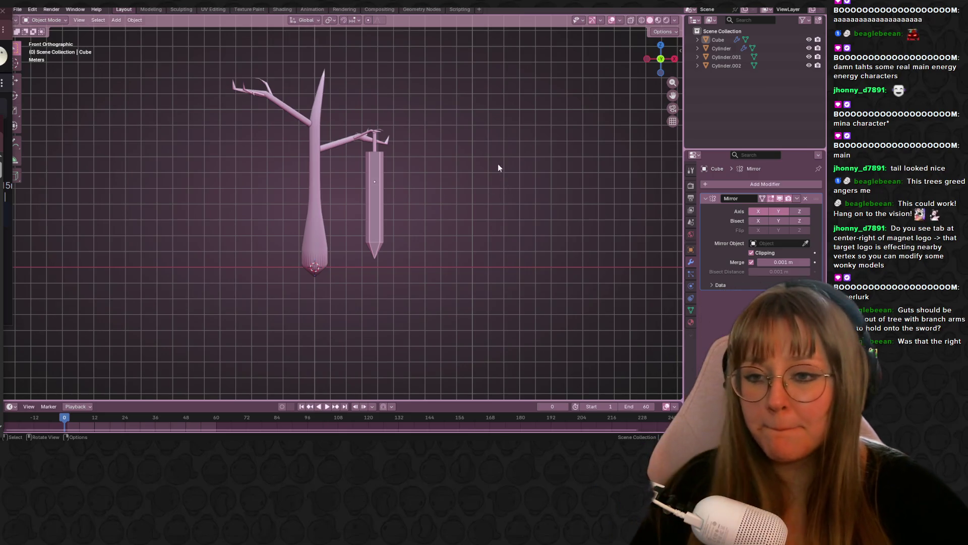
{"action": "scroll", "coordinate": [494, 150], "scroll_direction": "up", "scroll_amount": 1}
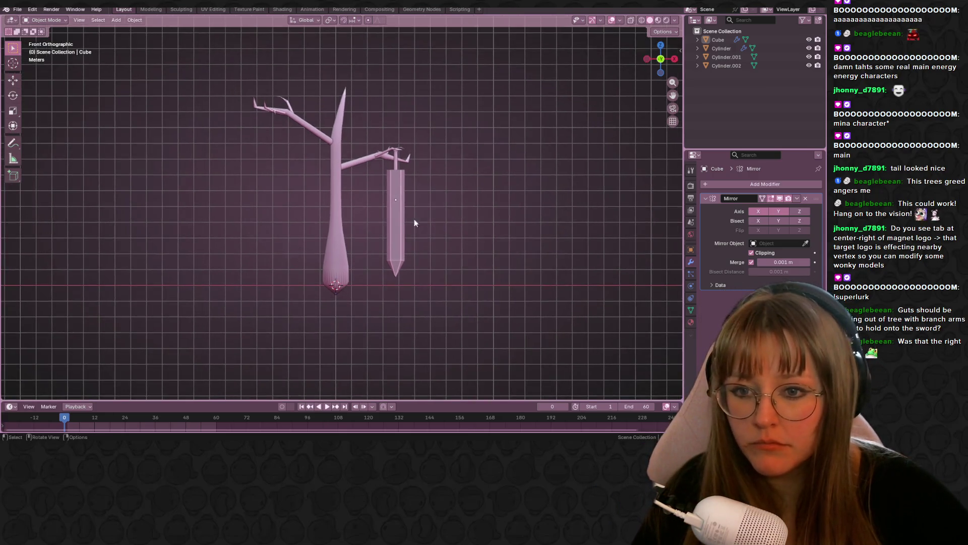
{"action": "key", "text": "Tab"}
{"action": "scroll", "coordinate": [583, 176], "scroll_direction": "up", "scroll_amount": 2}
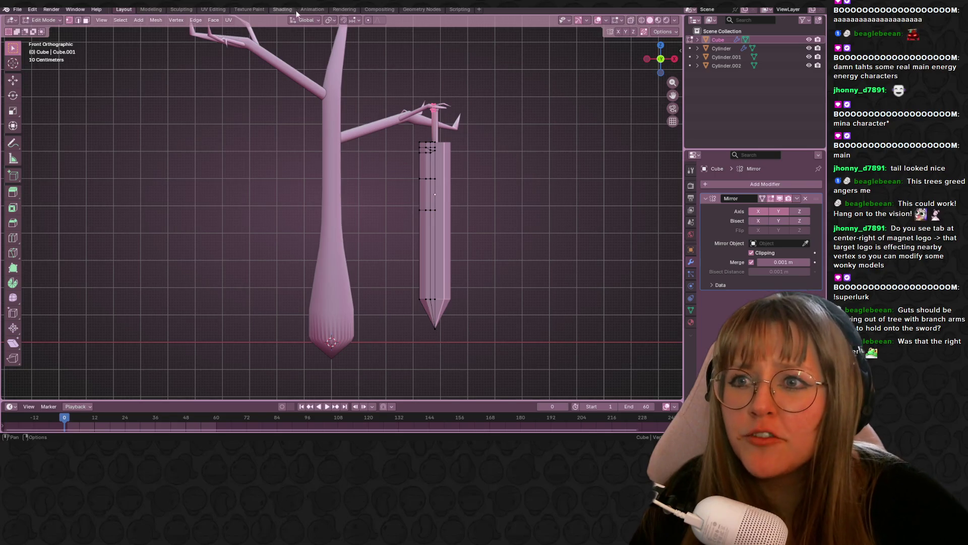
{"action": "mouse_move", "coordinate": [353, 151]}
{"action": "middle_mouse_down"}
{"action": "mouse_move", "coordinate": [394, 148]}
{"action": "mouse_move", "coordinate": [324, 78]}
{"action": "mouse_move", "coordinate": [332, 108]}
{"action": "mouse_move", "coordinate": [312, 90]}
{"action": "middle_mouse_up"}
{"action": "scroll", "coordinate": [393, 148], "scroll_direction": "up", "scroll_amount": 3}
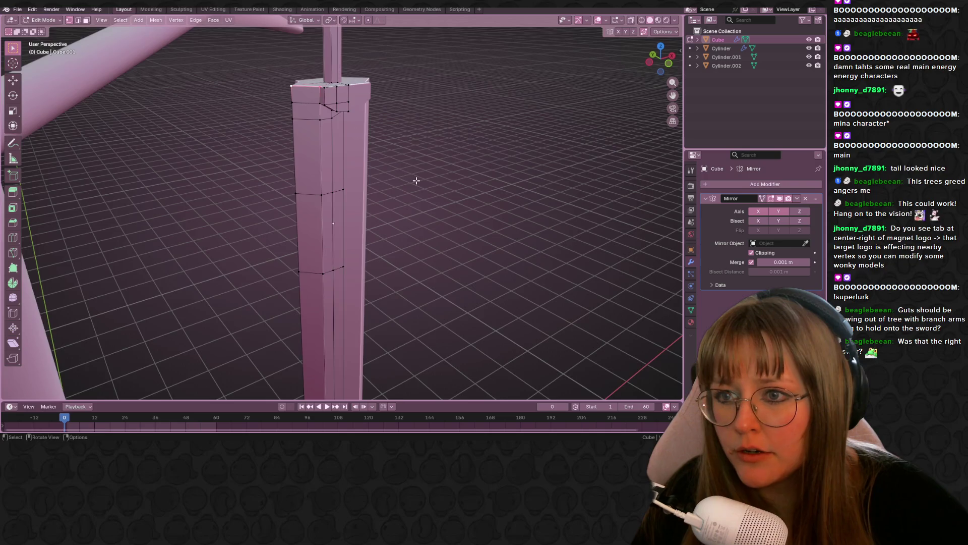
{"action": "middle_click_drag", "start_coordinate": [416, 180], "coordinate": [347, 57]}
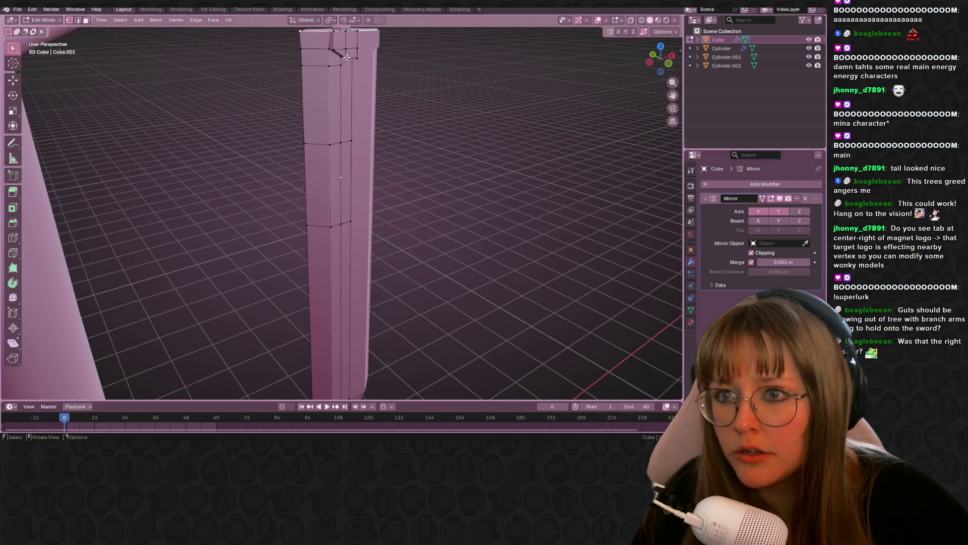
{"action": "left_click", "coordinate": [79, 20]}
{"action": "left_click", "coordinate": [328, 107], "text": "alt"}
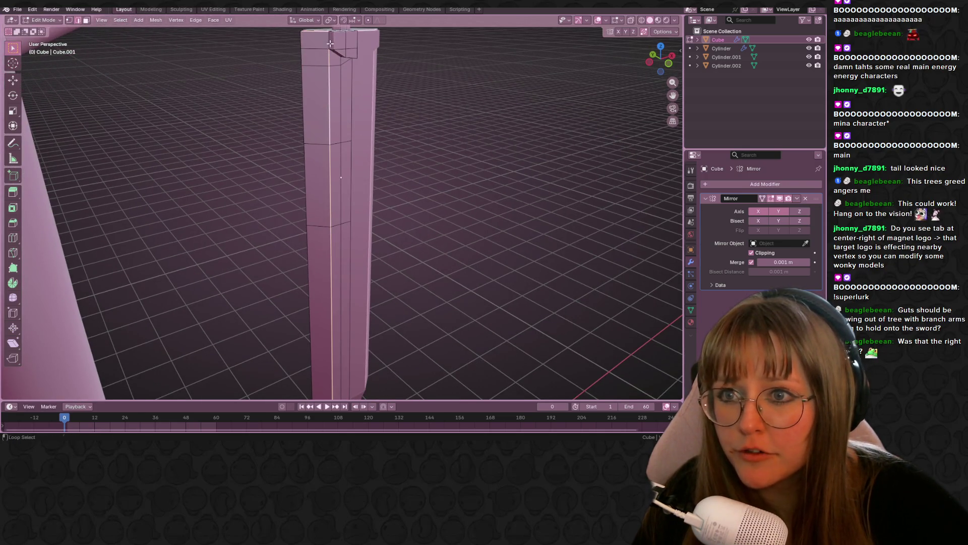
Mark the selected blade edge loop as a UV seam
{"action": "middle_click_drag", "start_coordinate": [328, 107], "coordinate": [329, 50]}
{"action": "mouse_move", "coordinate": [402, 167]}
{"action": "middle_mouse_down"}
{"action": "mouse_move", "coordinate": [402, 368]}
{"action": "mouse_move", "coordinate": [404, 158]}
{"action": "mouse_move", "coordinate": [404, 195]}
{"action": "middle_mouse_up"}
{"action": "middle_click_drag", "start_coordinate": [367, 316], "coordinate": [391, 268]}
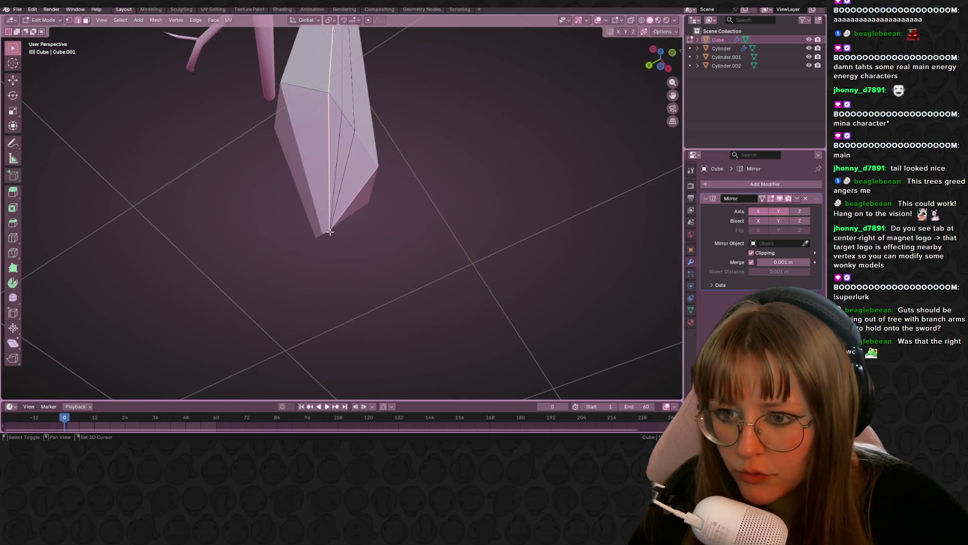
{"action": "middle_click_drag", "start_coordinate": [351, 221], "coordinate": [378, 260]}
{"action": "right_click", "coordinate": [377, 259]}
{"action": "left_click", "coordinate": [377, 260]}
Check the seam up the blade toward the hilt and return to Object Mode
{"action": "mouse_move", "coordinate": [480, 98]}
{"action": "middle_mouse_down", "text": "shift"}
{"action": "mouse_move", "coordinate": [493, 280]}
{"action": "mouse_move", "coordinate": [396, 119]}
{"action": "mouse_move", "coordinate": [343, 243]}
{"action": "mouse_move", "coordinate": [227, 231]}
{"action": "middle_mouse_up", "text": "shift"}
{"action": "scroll", "coordinate": [208, 230], "scroll_direction": "up", "scroll_amount": 3}
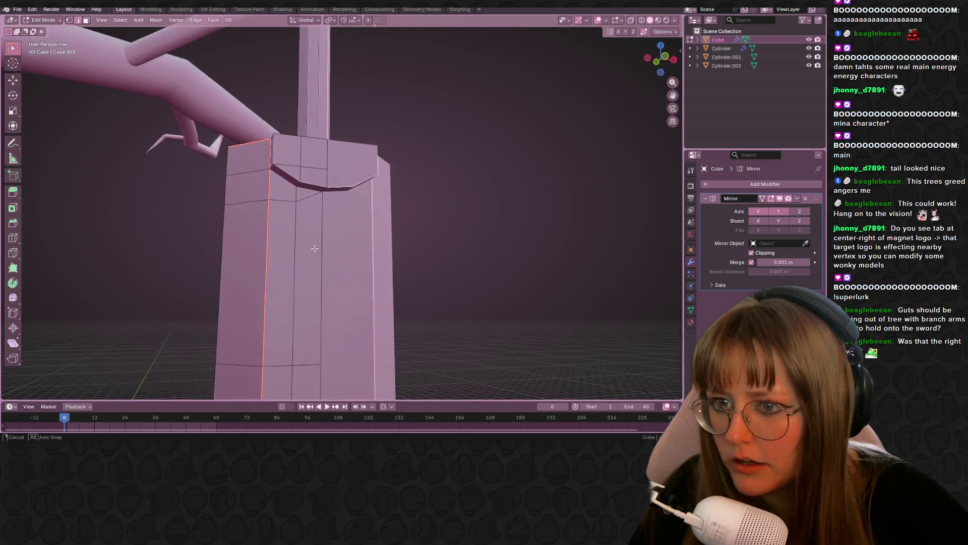
{"action": "scroll", "coordinate": [356, 101], "scroll_direction": "down", "scroll_amount": 3}
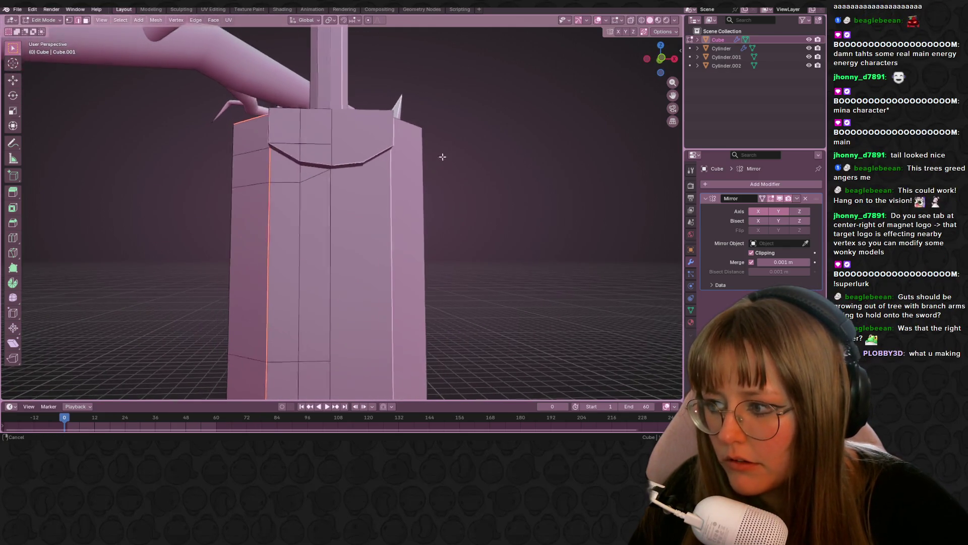
{"action": "mouse_move", "coordinate": [448, 121]}
{"action": "middle_mouse_down"}
{"action": "mouse_move", "coordinate": [422, 95]}
{"action": "mouse_move", "coordinate": [418, 129]}
{"action": "mouse_move", "coordinate": [318, 291]}
{"action": "mouse_move", "coordinate": [370, 289]}
{"action": "mouse_move", "coordinate": [411, 222]}
{"action": "mouse_move", "coordinate": [425, 161]}
{"action": "mouse_move", "coordinate": [382, 237]}
{"action": "mouse_move", "coordinate": [485, 189]}
{"action": "middle_mouse_up"}
{"action": "scroll", "coordinate": [418, 129], "scroll_direction": "down", "scroll_amount": 1}
{"action": "right_click", "coordinate": [395, 280]}
{"action": "key", "text": "ctrl+e"}
{"action": "key", "text": "Tab"}
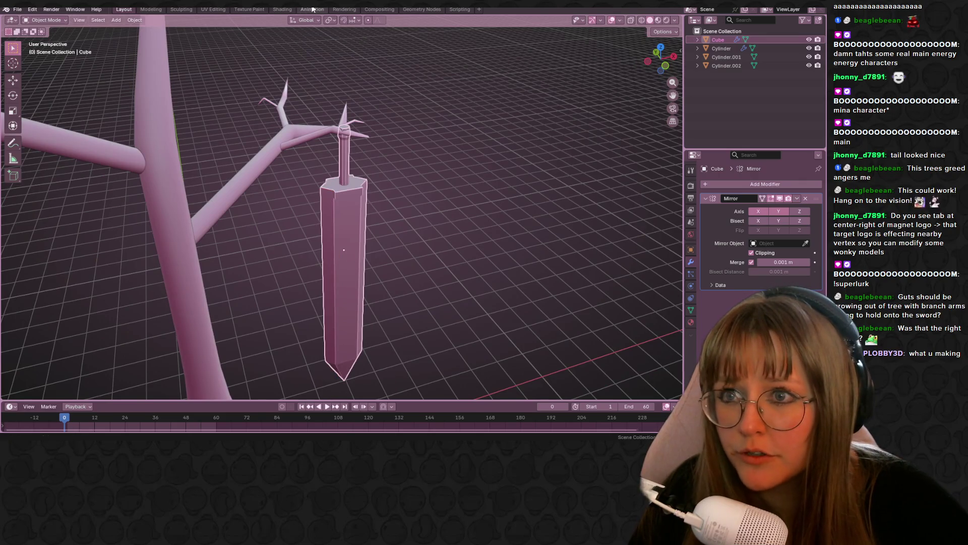
Go to the Shading workspace and create a new material for the sword
{"action": "left_click", "coordinate": [312, 9]}
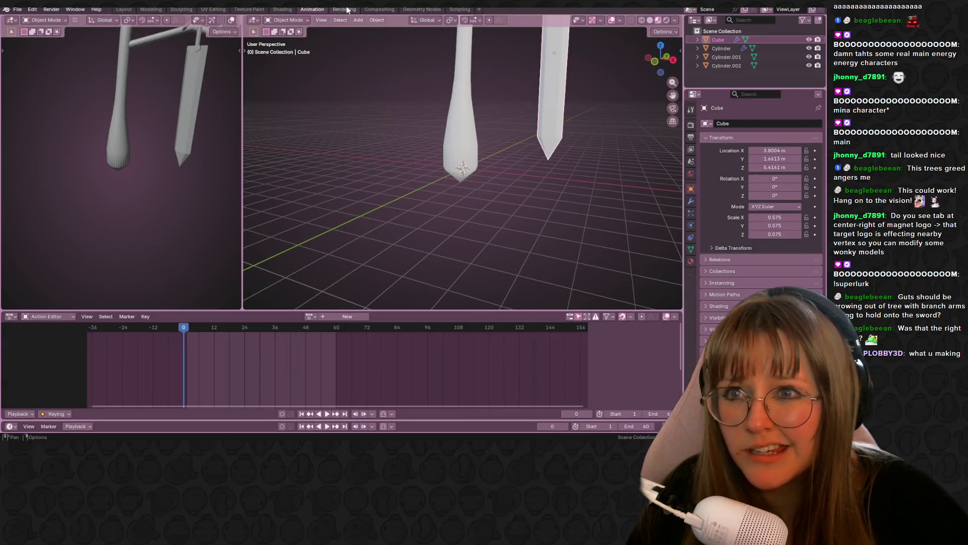
{"action": "left_click", "coordinate": [345, 9]}
{"action": "left_click", "coordinate": [249, 9]}
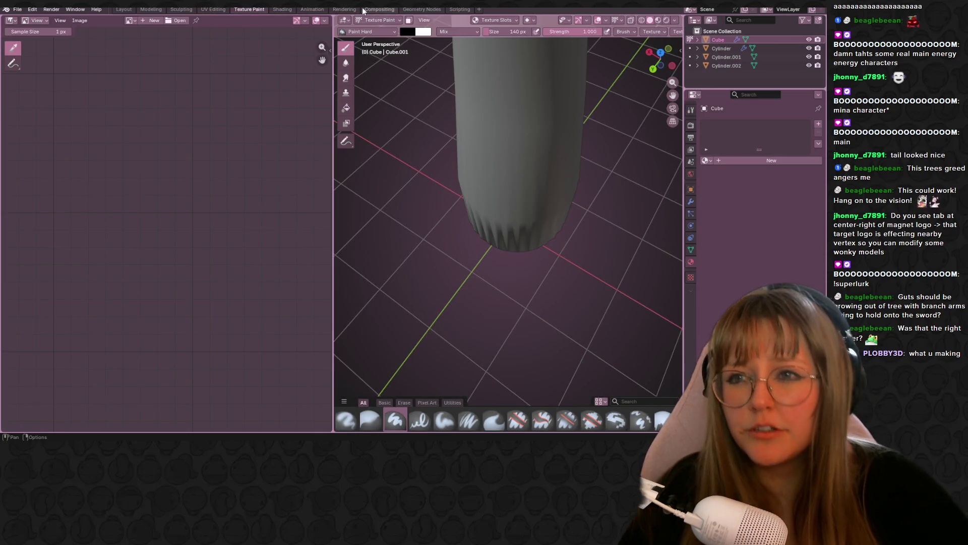
{"action": "left_click", "coordinate": [282, 9]}
{"action": "mouse_move", "coordinate": [390, 180]}
{"action": "middle_mouse_down"}
{"action": "mouse_move", "coordinate": [531, 107]}
{"action": "mouse_move", "coordinate": [589, 118]}
{"action": "middle_mouse_up"}
{"action": "scroll", "coordinate": [526, 143], "scroll_direction": "up", "scroll_amount": 2}
{"action": "left_click", "coordinate": [396, 259]}
{"action": "scroll", "coordinate": [382, 342], "scroll_direction": "up", "scroll_amount": 4}
{"action": "scroll", "coordinate": [403, 347], "scroll_direction": "down", "scroll_amount": 4}
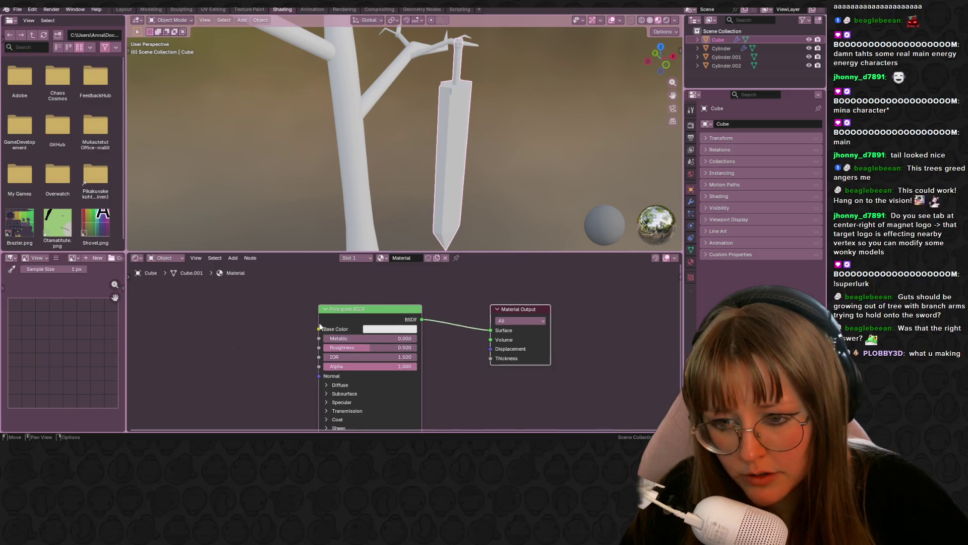
{"action": "middle_click_drag", "start_coordinate": [553, 184], "coordinate": [529, 197]}
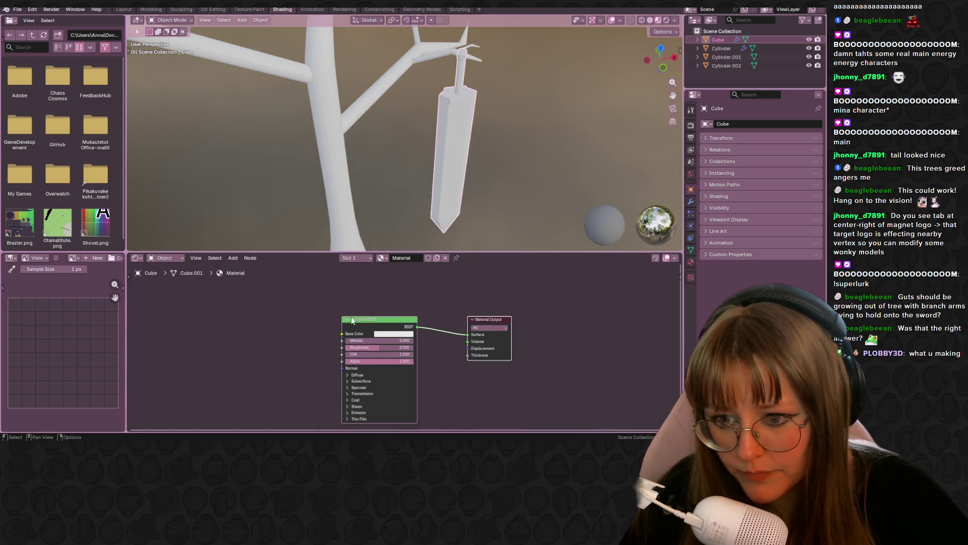
Feed Base Color from an Image Texture using a new 64×64 Untitled image
{"action": "left_click_drag", "start_coordinate": [343, 333], "coordinate": [273, 335]}
{"action": "type", "text": "image"}
{"action": "left_click", "coordinate": [244, 346]}
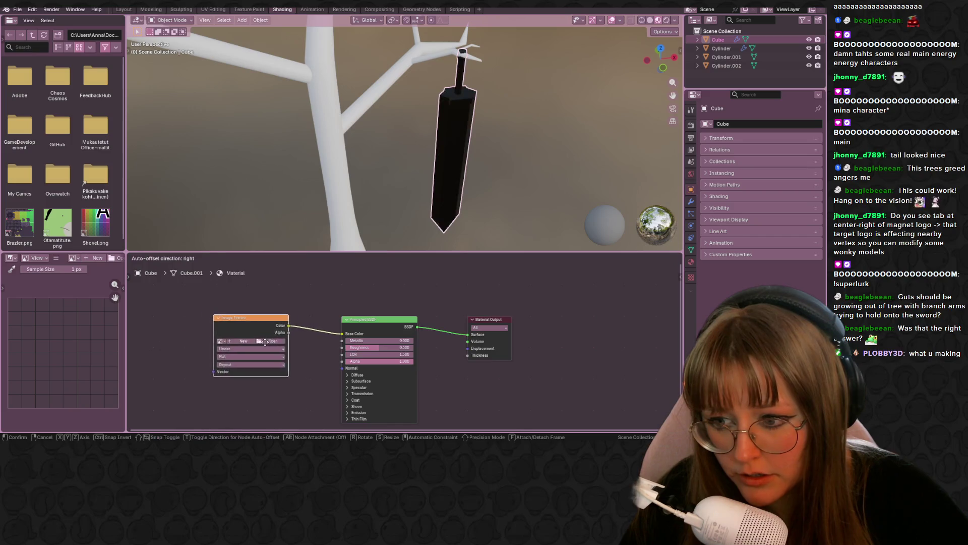
{"action": "left_click", "coordinate": [252, 340]}
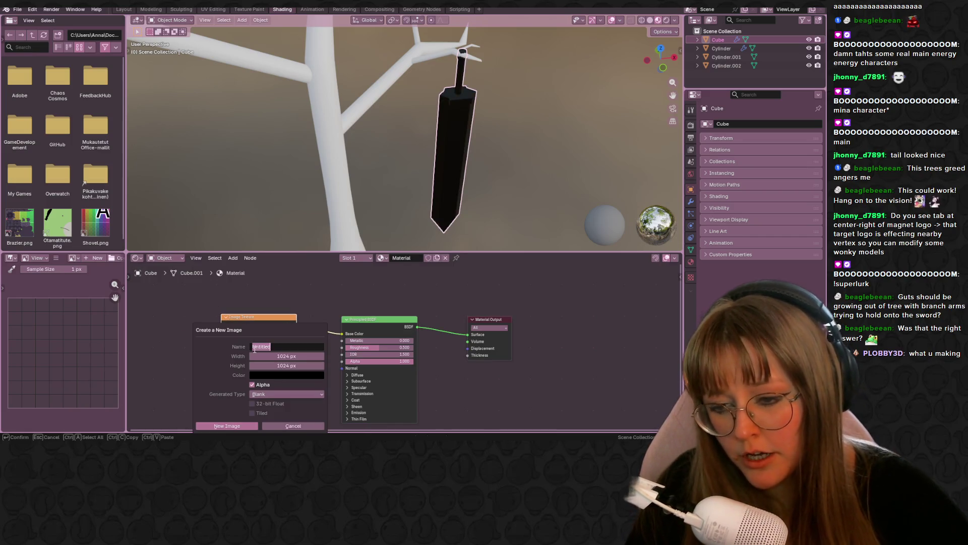
{"action": "key", "text": "Return"}
{"action": "left_click", "coordinate": [285, 356]}
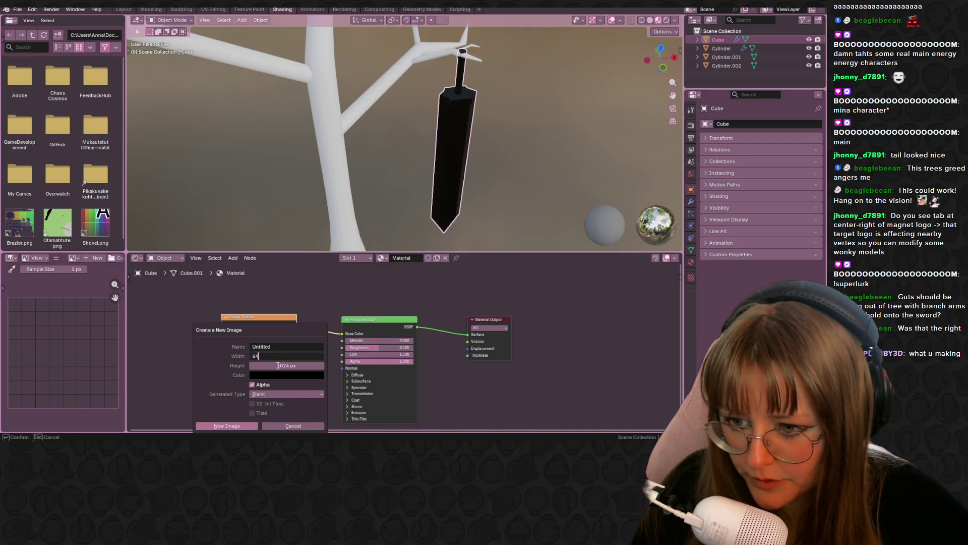
{"action": "left_click", "coordinate": [278, 365]}
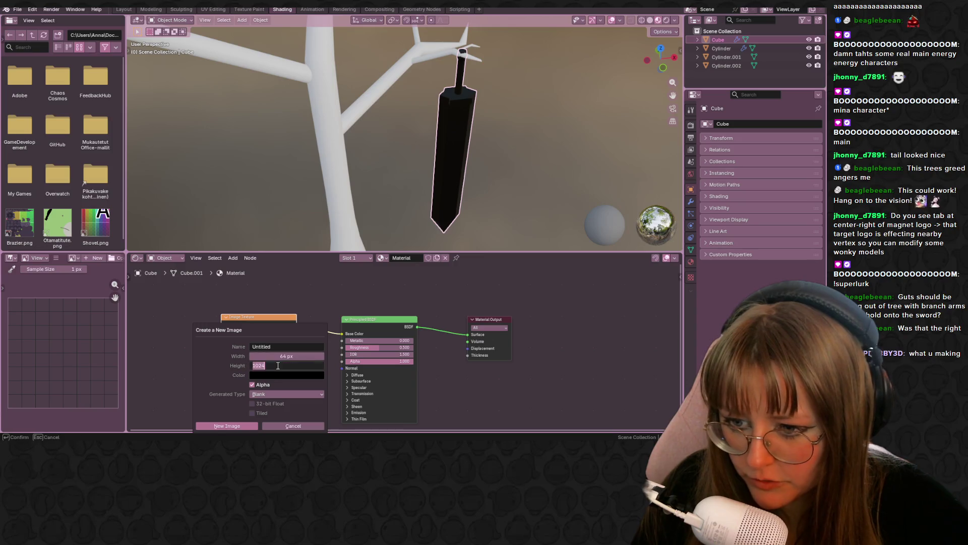
{"action": "key", "text": "Return"}
{"action": "left_click", "coordinate": [228, 426]}
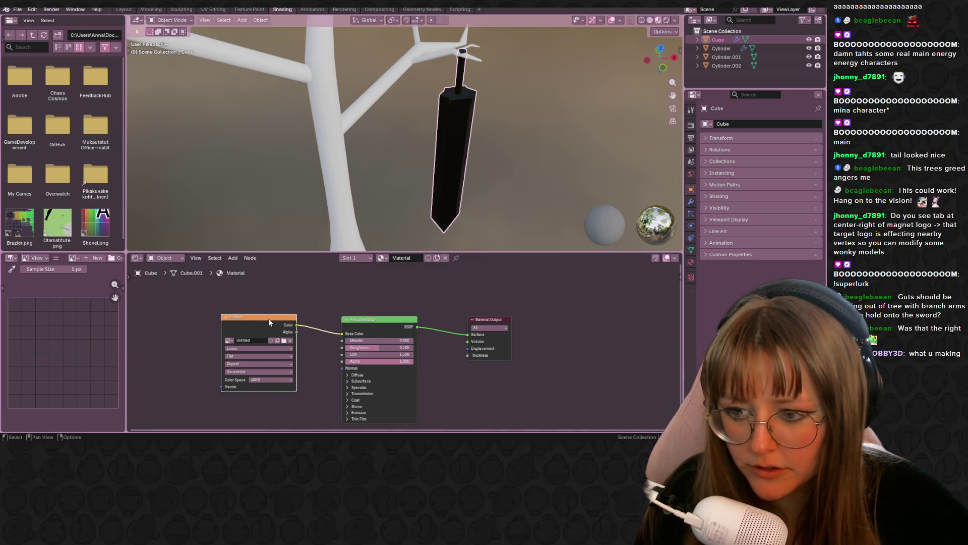
{"action": "left_click", "coordinate": [213, 9]}
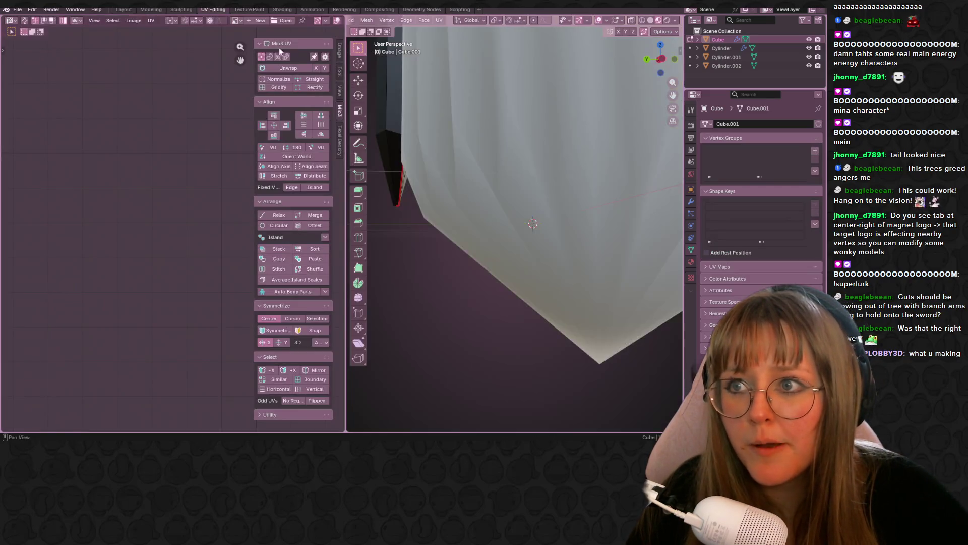
Select the whole sword mesh and unwrap it into UV islands
{"action": "scroll", "coordinate": [504, 227], "scroll_direction": "down", "scroll_amount": 5}
{"action": "mouse_move", "coordinate": [505, 227]}
{"action": "middle_mouse_down"}
{"action": "mouse_move", "coordinate": [476, 191]}
{"action": "mouse_move", "coordinate": [510, 135]}
{"action": "middle_mouse_up"}
{"action": "key", "text": "u"}
{"action": "left_click", "coordinate": [476, 191]}
{"action": "scroll", "coordinate": [183, 263], "scroll_direction": "down", "scroll_amount": 3}
{"action": "middle_click_drag", "start_coordinate": [183, 264], "coordinate": [117, 211]}
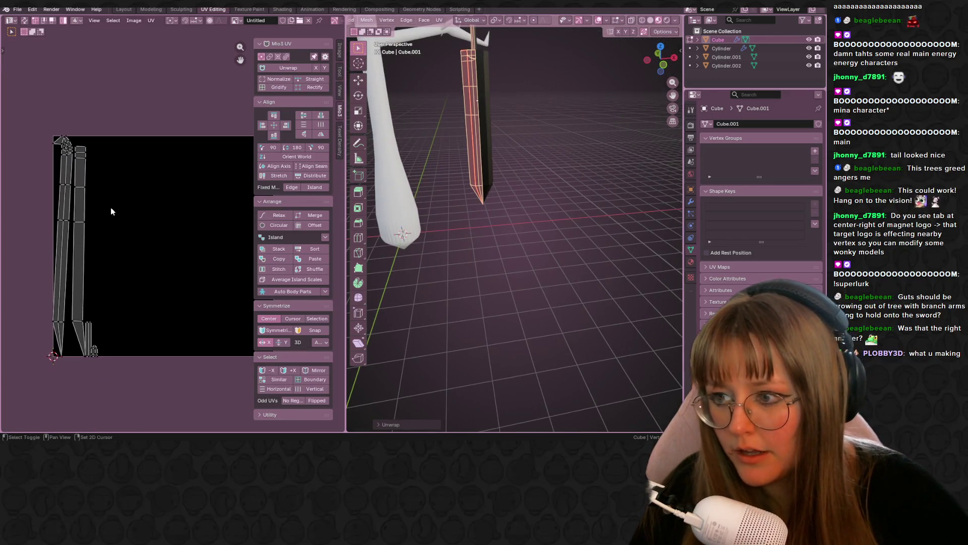
Scale the thin UV island into a tall strip and move the blade tip island right
{"action": "left_click", "coordinate": [79, 227]}
{"action": "key", "text": "g"}
{"action": "key", "text": "Escape"}
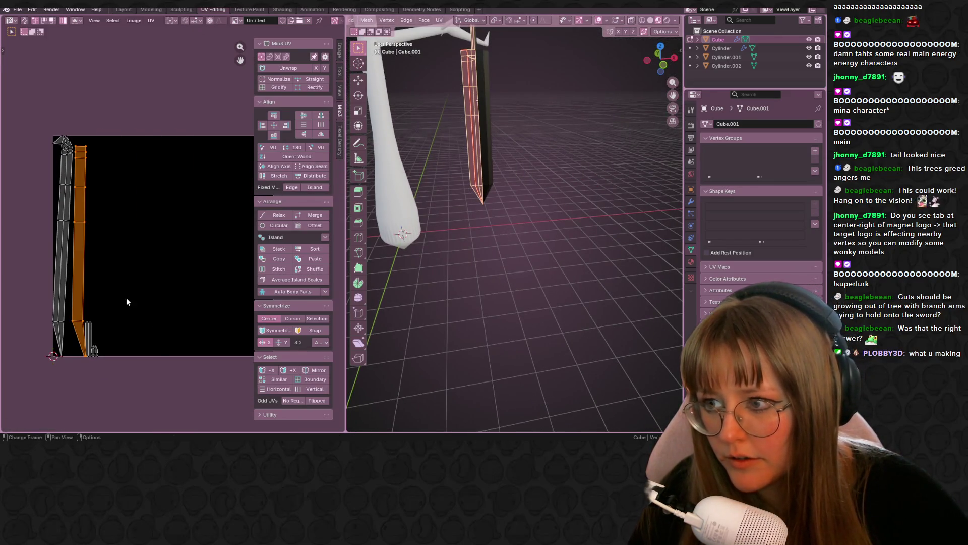
{"action": "left_click", "coordinate": [94, 341]}
{"action": "key", "text": "g"}
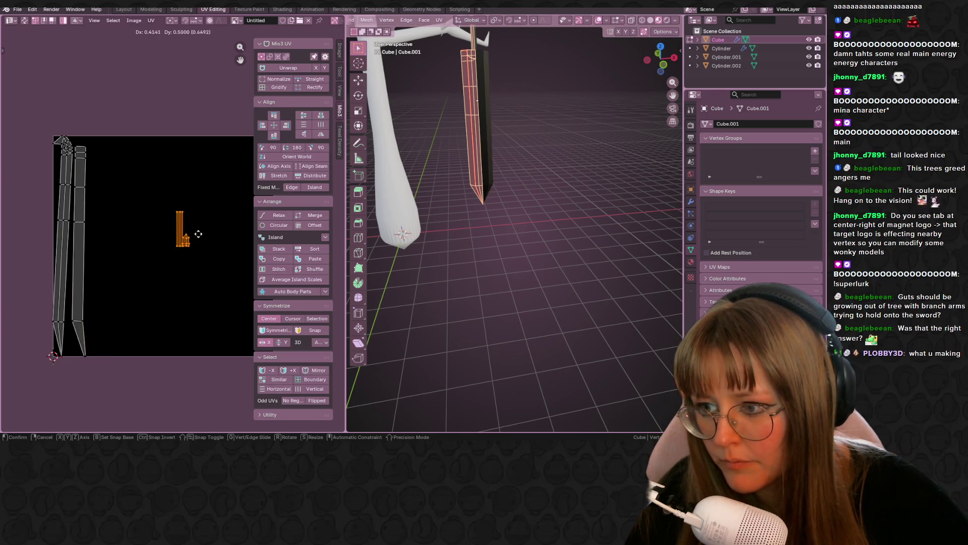
{"action": "key", "text": "s"}
{"action": "left_click", "coordinate": [209, 282]}
{"action": "left_click", "coordinate": [207, 273]}
{"action": "key", "text": "g"}
{"action": "left_click", "coordinate": [269, 280]}
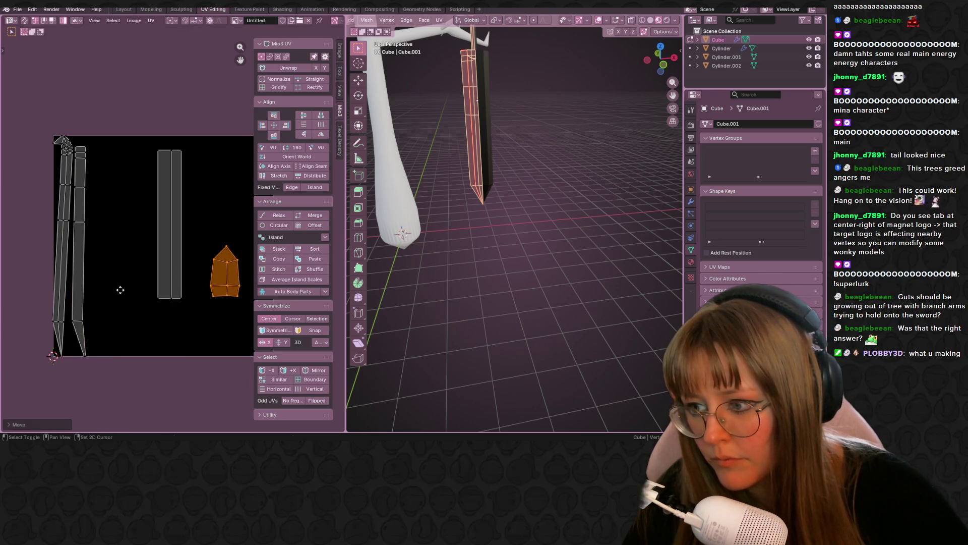
Move the second and leftmost UV strips to the right
{"action": "middle_click_drag", "start_coordinate": [151, 252], "coordinate": [131, 234]}
{"action": "left_click", "coordinate": [62, 260]}
{"action": "key", "text": "g"}
{"action": "left_click", "coordinate": [87, 259]}
{"action": "left_click", "coordinate": [49, 239]}
{"action": "key", "text": "g"}
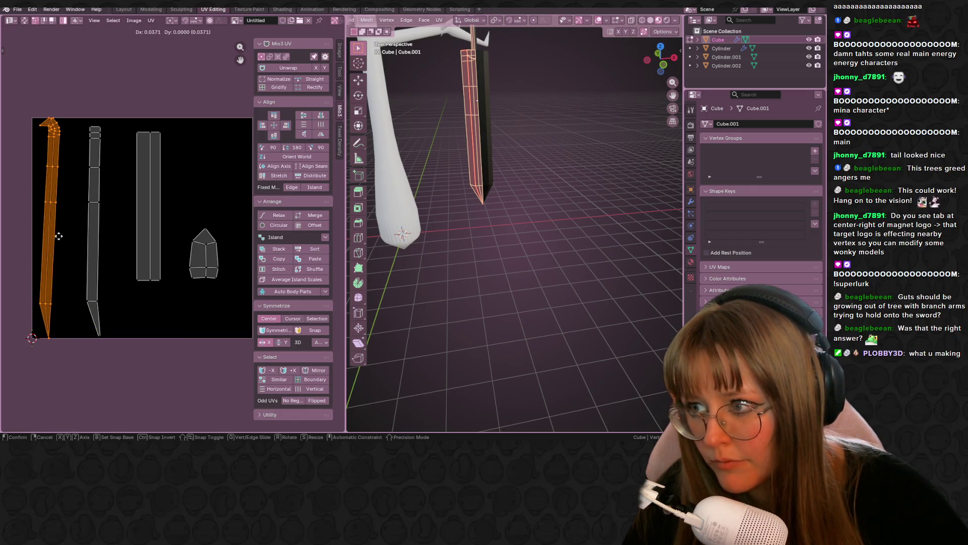
{"action": "left_click", "coordinate": [58, 238]}
View the unwrapped sword on the tree in the Texture Paint workspace
{"action": "mouse_move", "coordinate": [507, 123]}
{"action": "middle_mouse_down"}
{"action": "mouse_move", "coordinate": [359, 127]}
{"action": "mouse_move", "coordinate": [302, 115]}
{"action": "middle_mouse_up"}
{"action": "middle_click_drag", "start_coordinate": [268, 21], "coordinate": [186, 21]}
{"action": "left_click", "coordinate": [242, 11]}
{"action": "mouse_move", "coordinate": [630, 130]}
{"action": "middle_mouse_down"}
{"action": "mouse_move", "coordinate": [610, 143]}
{"action": "mouse_move", "coordinate": [525, 118]}
{"action": "mouse_move", "coordinate": [651, 110]}
{"action": "middle_mouse_up"}
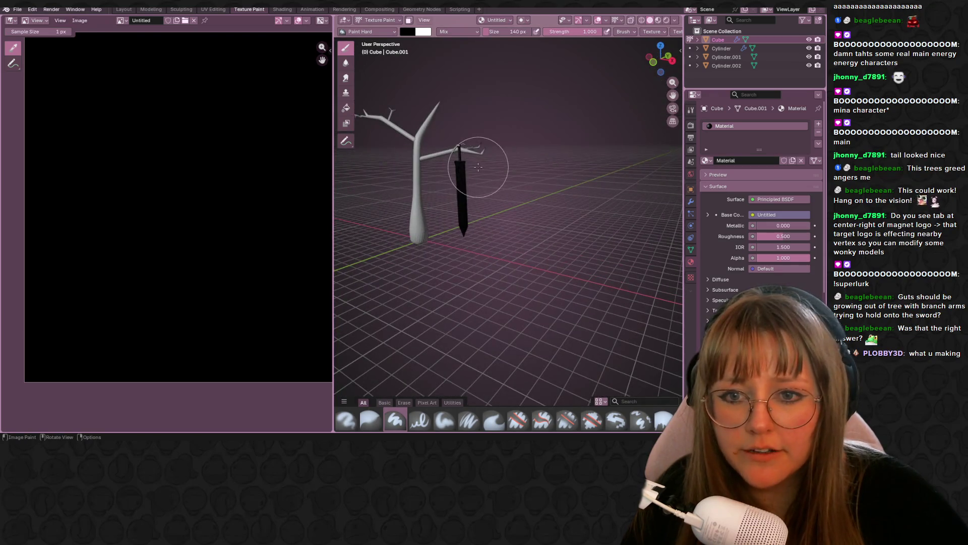
Put the image editor in Paint mode with a grey colour and an 88 px brush
{"action": "middle_click_drag", "start_coordinate": [464, 162], "coordinate": [353, 151]}
{"action": "left_click", "coordinate": [37, 21]}
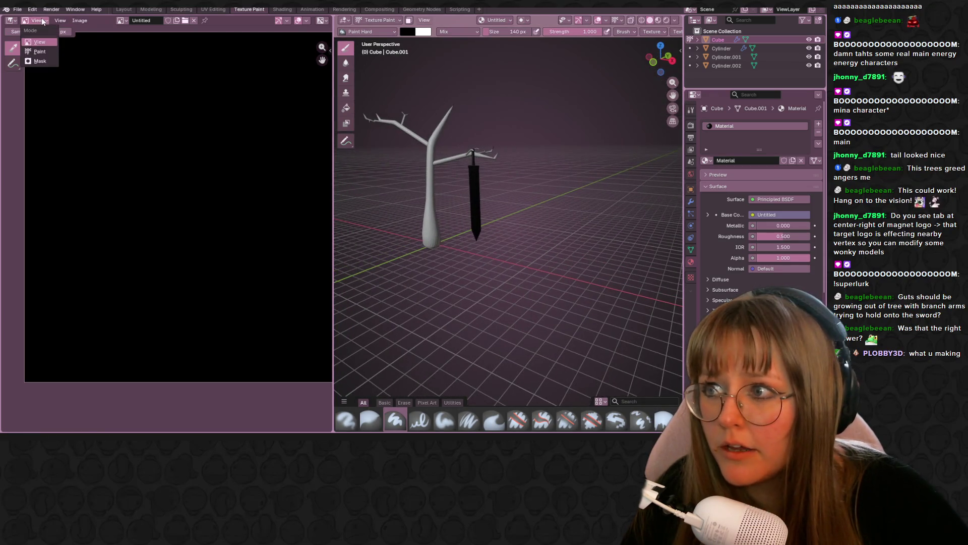
{"action": "left_click", "coordinate": [40, 51]}
{"action": "scroll", "coordinate": [80, 39], "scroll_direction": "down", "scroll_amount": 3}
{"action": "left_click", "coordinate": [76, 32]}
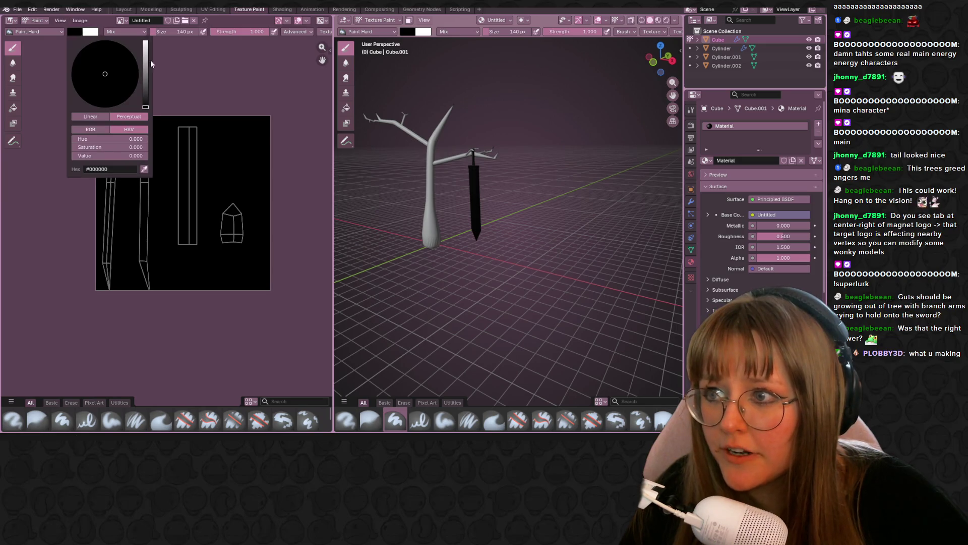
{"action": "left_click", "coordinate": [145, 77]}
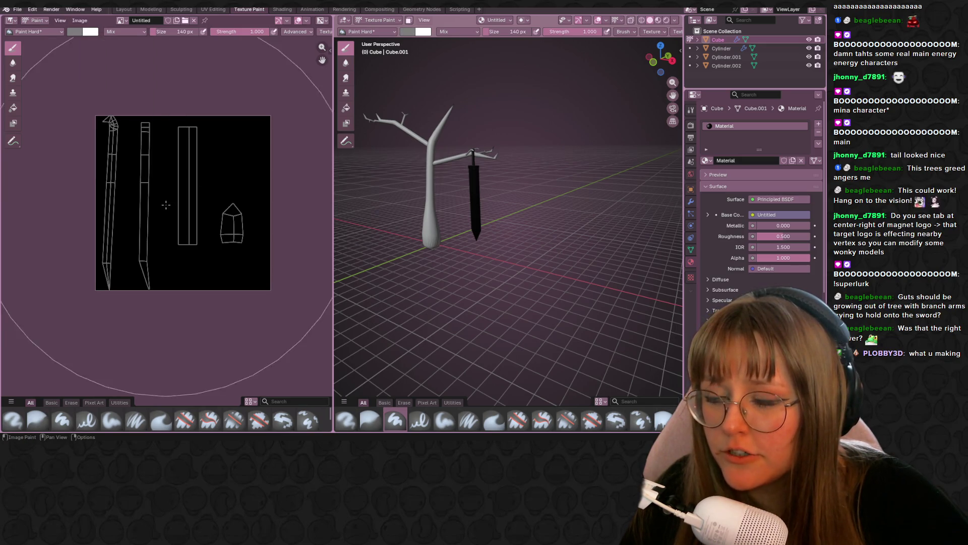
{"action": "left_click_drag", "start_coordinate": [152, 32], "coordinate": [154, 33]}
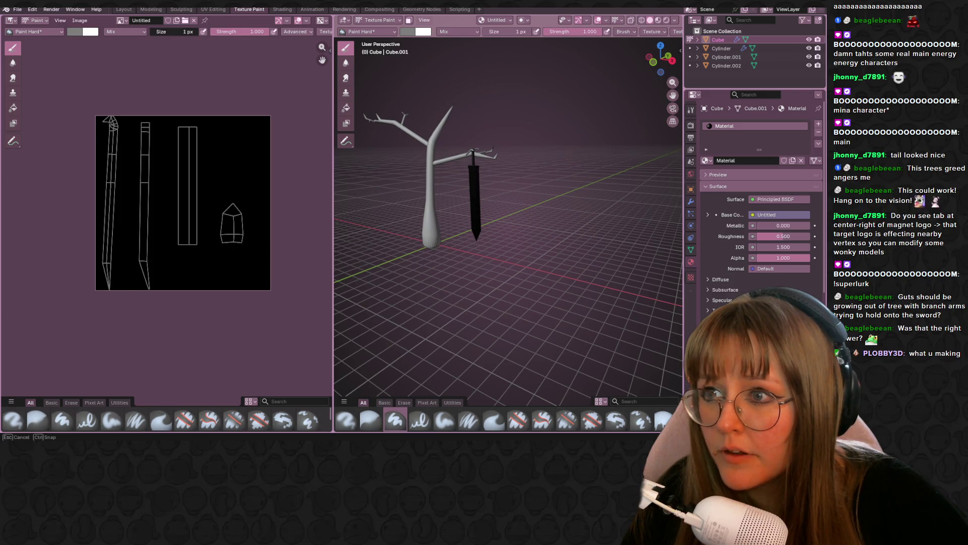
{"action": "type", "text": "79"}
{"action": "key", "text": "Return"}
{"action": "left_click_drag", "start_coordinate": [171, 32], "coordinate": [164, 31]}
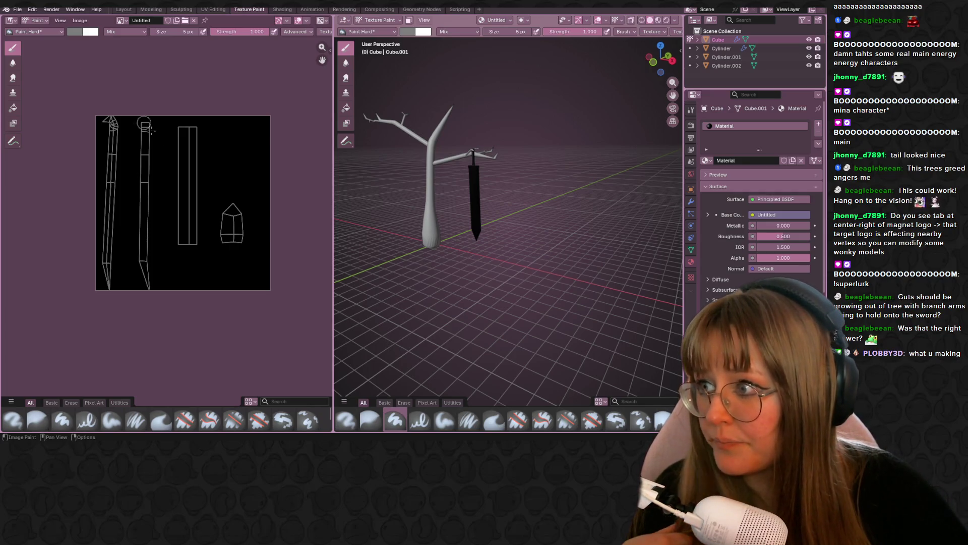
Paint grey over the blade island and brown over the long handle strip
{"action": "middle_click_drag", "start_coordinate": [182, 155], "coordinate": [194, 152]}
{"action": "mouse_move", "coordinate": [157, 117]}
{"action": "left_mouse_down"}
{"action": "mouse_move", "coordinate": [154, 257]}
{"action": "mouse_move", "coordinate": [167, 287]}
{"action": "mouse_move", "coordinate": [153, 119]}
{"action": "left_mouse_up"}
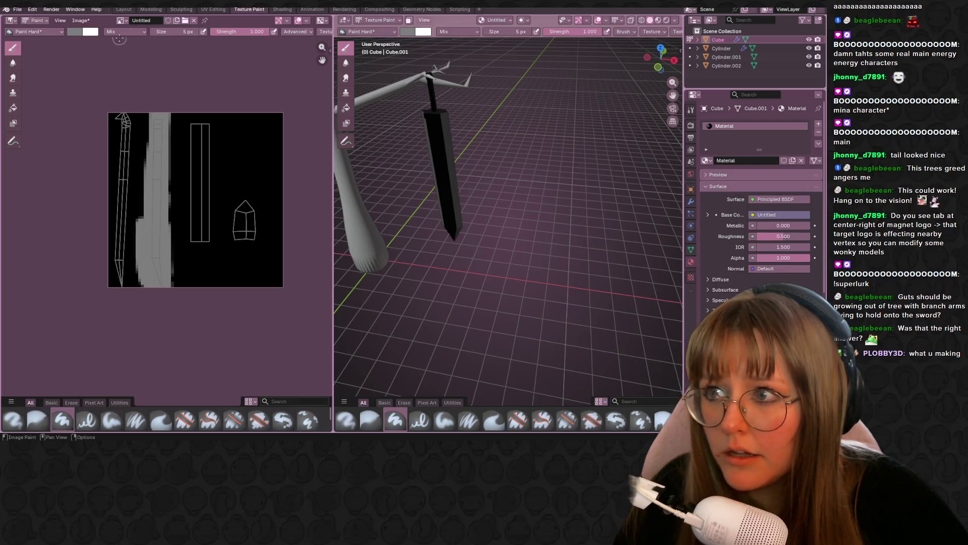
{"action": "left_click", "coordinate": [75, 33]}
{"action": "left_click_drag", "start_coordinate": [104, 87], "coordinate": [99, 91]}
{"action": "mouse_move", "coordinate": [204, 117]}
{"action": "left_mouse_down"}
{"action": "mouse_move", "coordinate": [202, 217]}
{"action": "mouse_move", "coordinate": [212, 135]}
{"action": "left_mouse_up"}
{"action": "mouse_move", "coordinate": [205, 219]}
{"action": "left_mouse_down"}
{"action": "mouse_move", "coordinate": [188, 103]}
{"action": "mouse_move", "coordinate": [216, 175]}
{"action": "left_mouse_up"}
Check the paint in Material Preview and extend the brown along the strip's edge
{"action": "middle_click_drag", "start_coordinate": [415, 164], "coordinate": [252, 101]}
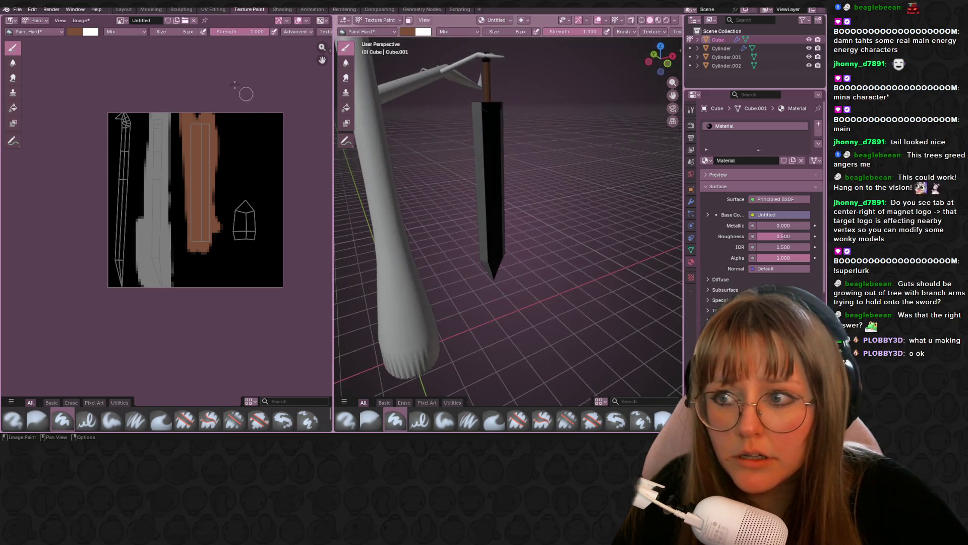
{"action": "left_click", "coordinate": [666, 20]}
{"action": "mouse_move", "coordinate": [505, 116]}
{"action": "middle_mouse_down"}
{"action": "mouse_move", "coordinate": [496, 111]}
{"action": "mouse_move", "coordinate": [514, 141]}
{"action": "mouse_move", "coordinate": [454, 131]}
{"action": "middle_mouse_up"}
{"action": "left_click_drag", "start_coordinate": [224, 169], "coordinate": [209, 260]}
Paint darker brown bands across the handle strip
{"action": "left_click", "coordinate": [75, 32]}
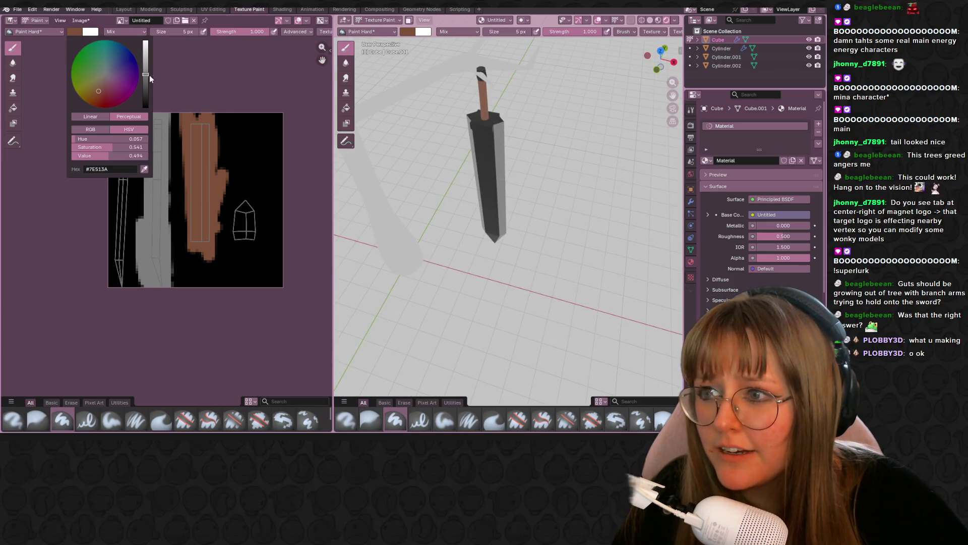
{"action": "left_click_drag", "start_coordinate": [150, 77], "coordinate": [145, 84]}
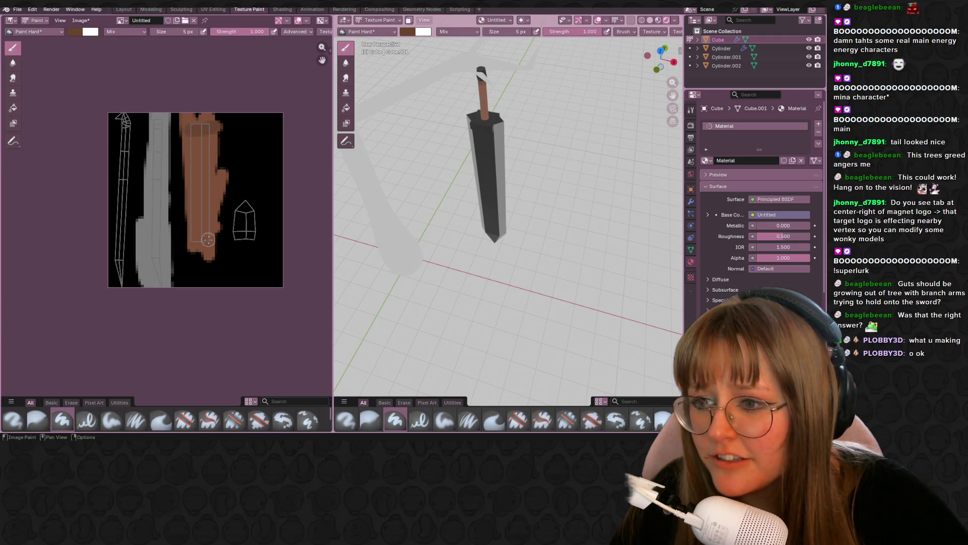
{"action": "mouse_move", "coordinate": [186, 240]}
{"action": "left_mouse_down"}
{"action": "mouse_move", "coordinate": [222, 215]}
{"action": "mouse_move", "coordinate": [188, 184]}
{"action": "mouse_move", "coordinate": [235, 168]}
{"action": "left_mouse_up"}
{"action": "mouse_move", "coordinate": [529, 151]}
{"action": "middle_mouse_down"}
{"action": "mouse_move", "coordinate": [600, 129]}
{"action": "mouse_move", "coordinate": [592, 132]}
{"action": "middle_mouse_up"}
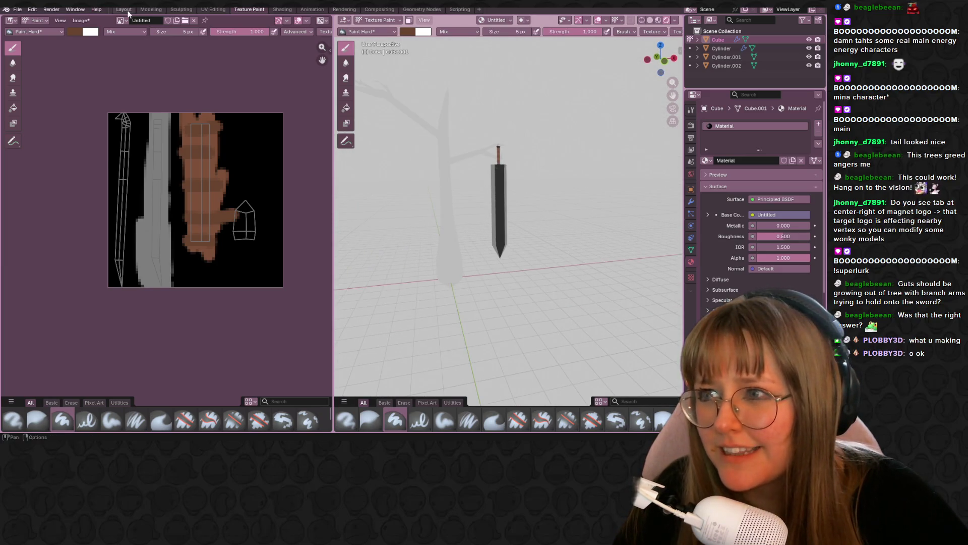
{"action": "left_click", "coordinate": [282, 9]}
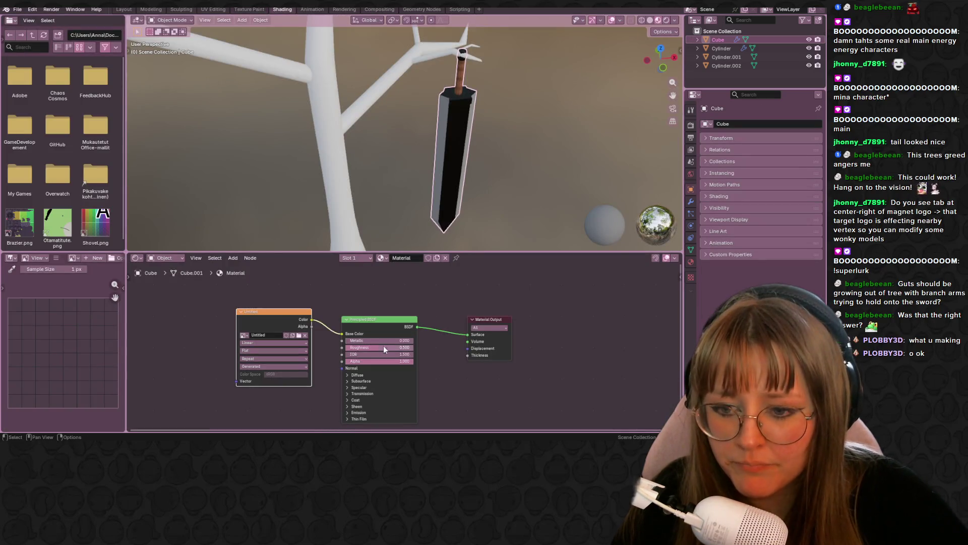
Raise the sword material's Roughness to 1.000 and view the tree from the front in Layout
{"action": "left_click_drag", "start_coordinate": [377, 350], "coordinate": [414, 350]}
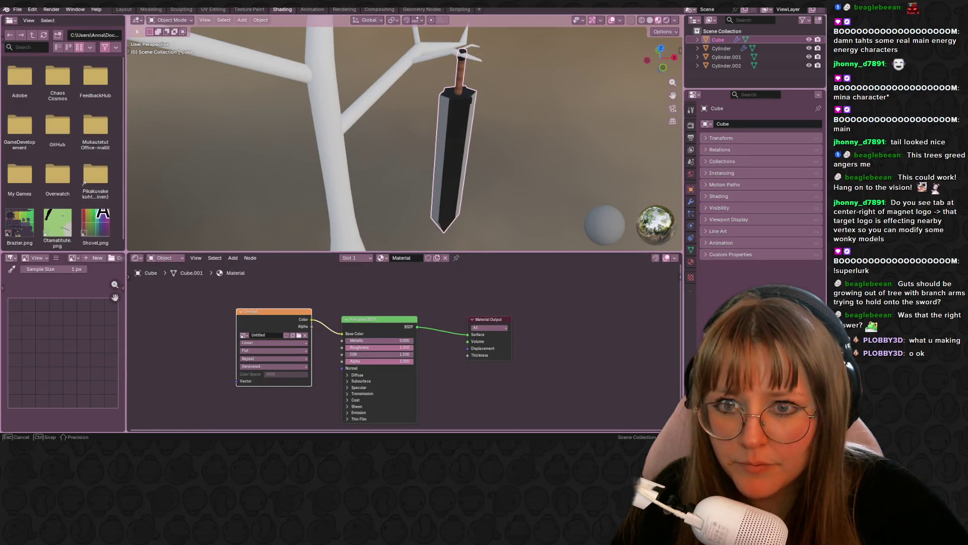
{"action": "middle_click_drag", "start_coordinate": [497, 149], "coordinate": [428, 94]}
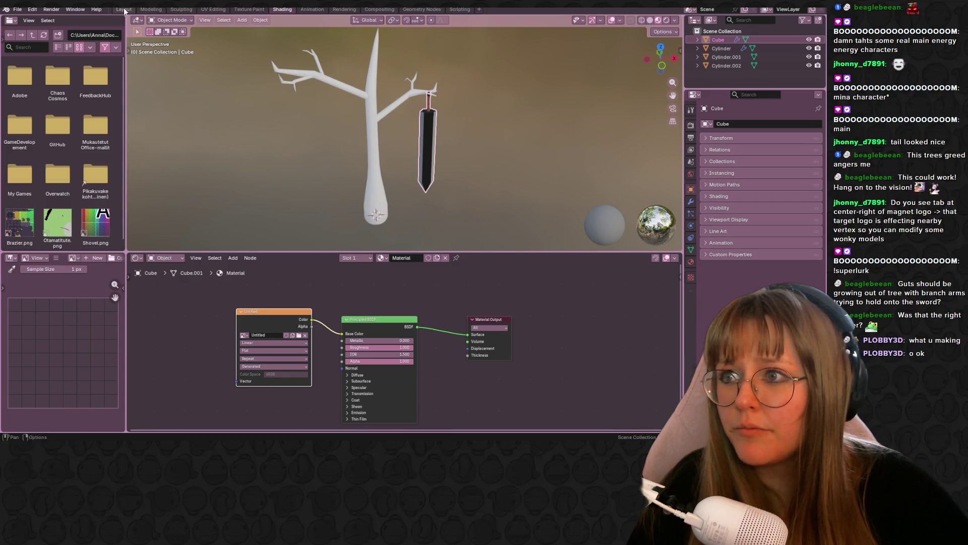
{"action": "left_click", "coordinate": [124, 9]}
{"action": "middle_click_drag", "start_coordinate": [369, 144], "coordinate": [404, 146]}
{"action": "left_click", "coordinate": [659, 21]}
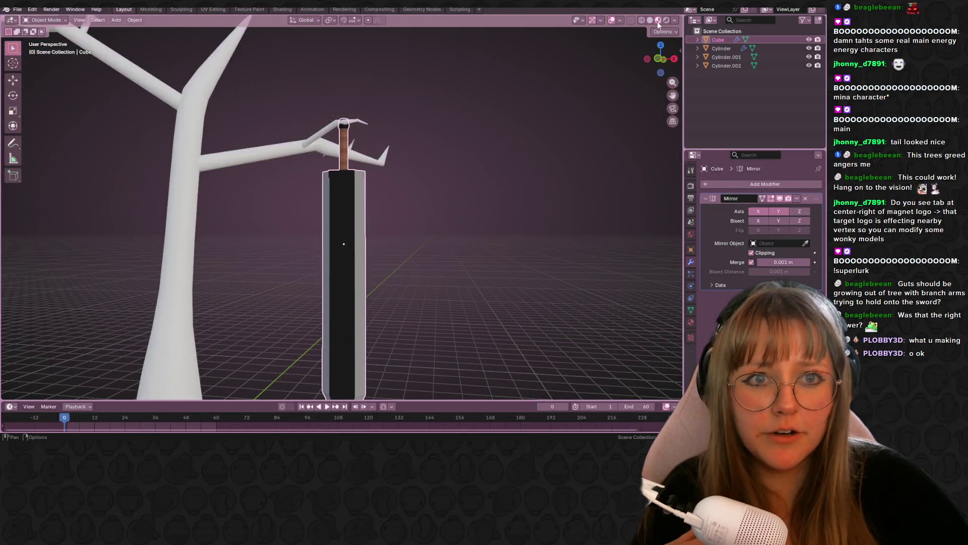
{"action": "scroll", "coordinate": [382, 238], "scroll_direction": "down", "scroll_amount": 2}
{"action": "mouse_move", "coordinate": [414, 281]}
{"action": "middle_mouse_down"}
{"action": "mouse_move", "coordinate": [513, 181]}
{"action": "mouse_move", "coordinate": [474, 205]}
{"action": "middle_mouse_up"}
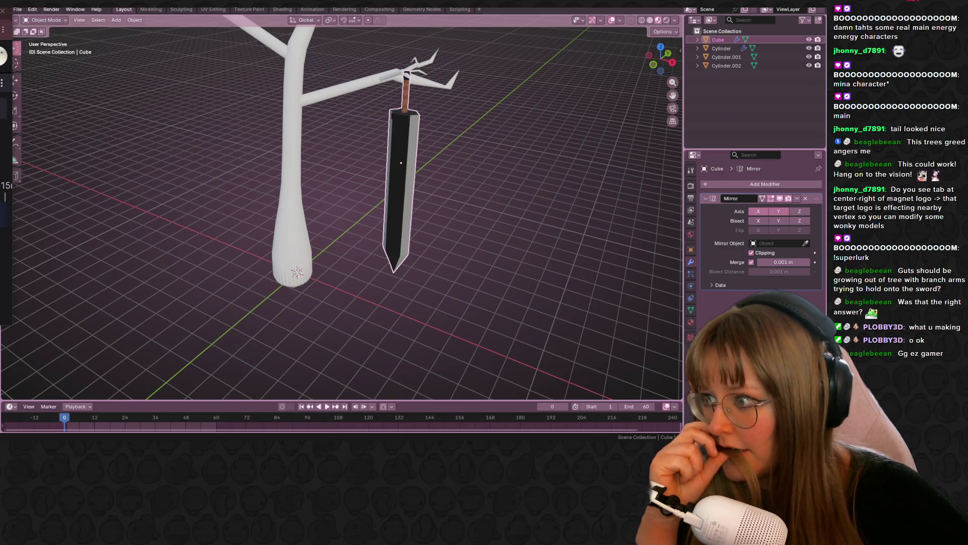
{"action": "mouse_move", "coordinate": [595, 204]}
{"action": "middle_mouse_down"}
{"action": "mouse_move", "coordinate": [621, 207]}
{"action": "mouse_move", "coordinate": [494, 150]}
{"action": "middle_mouse_up"}
{"action": "left_click", "coordinate": [654, 64]}
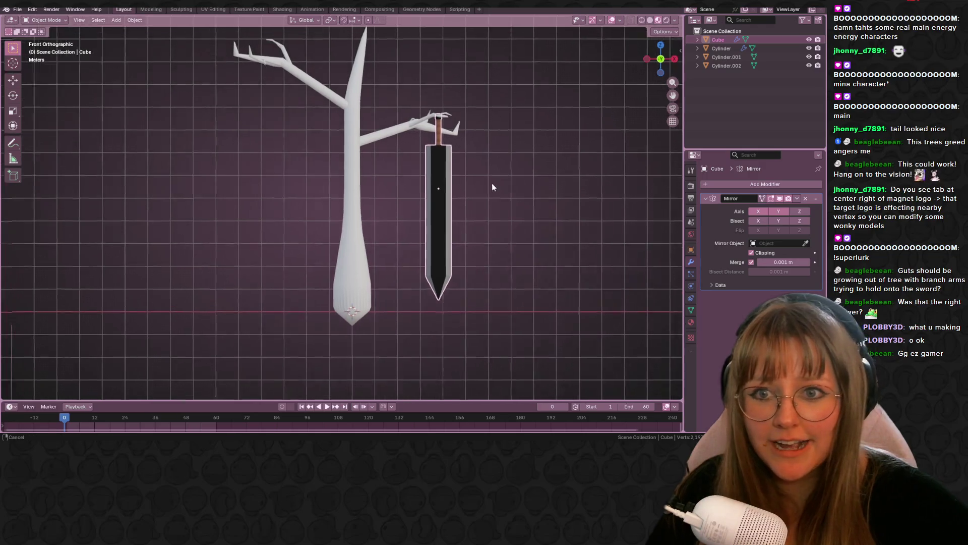
Duplicate the sword, scale it to 1.579 and hang it under a branch left of the tree
{"action": "key", "text": "shift+d"}
{"action": "left_click", "coordinate": [325, 178]}
{"action": "key", "text": "s"}
{"action": "left_click", "coordinate": [354, 173]}
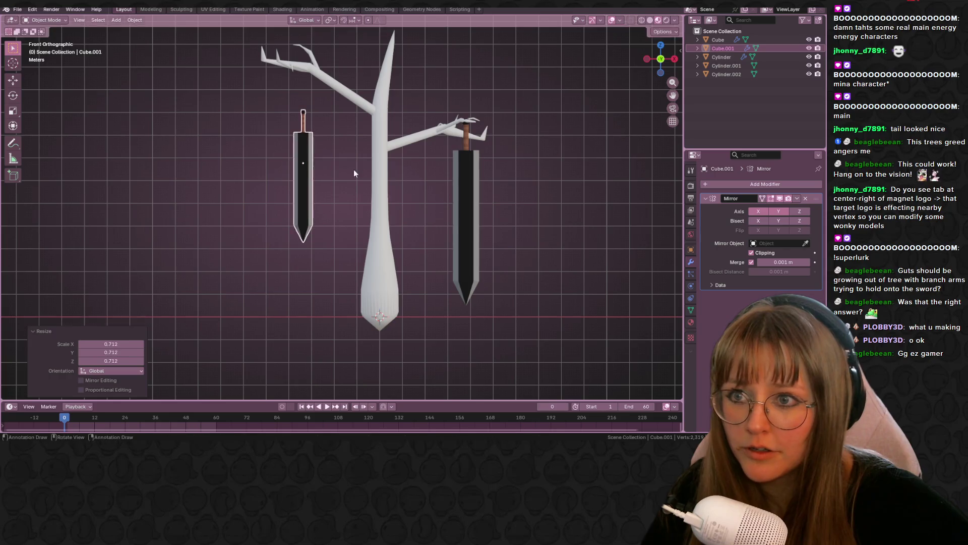
{"action": "key", "text": "s"}
{"action": "left_click", "coordinate": [364, 155]}
{"action": "key", "text": "g"}
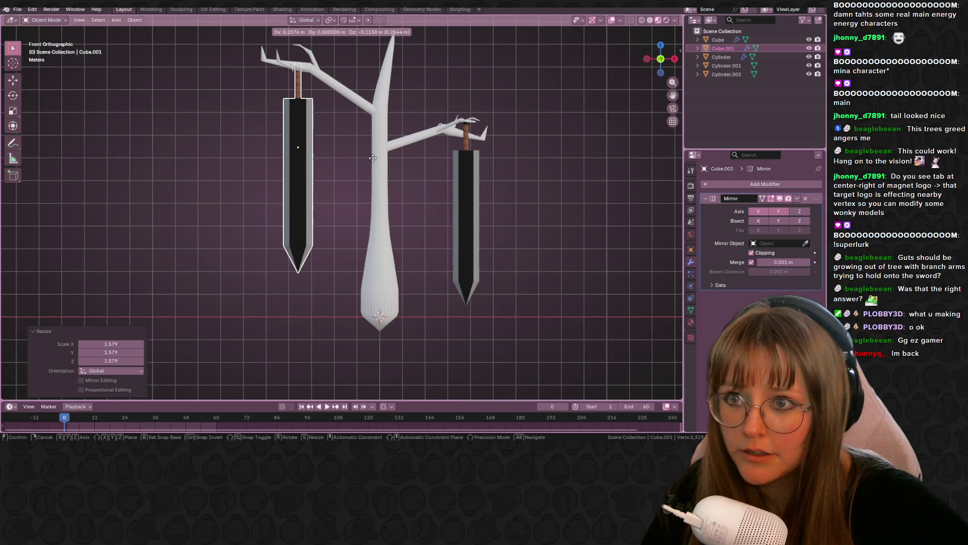
{"action": "left_click", "coordinate": [356, 156]}
{"action": "middle_click_drag", "start_coordinate": [356, 156], "coordinate": [373, 191], "text": "shift"}
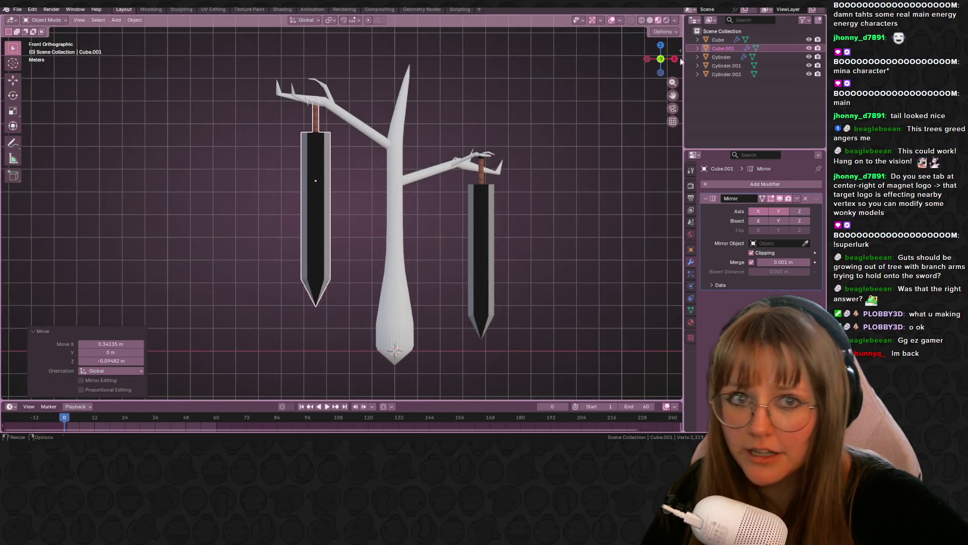
{"action": "left_click", "coordinate": [647, 58]}
{"action": "key", "text": "g"}
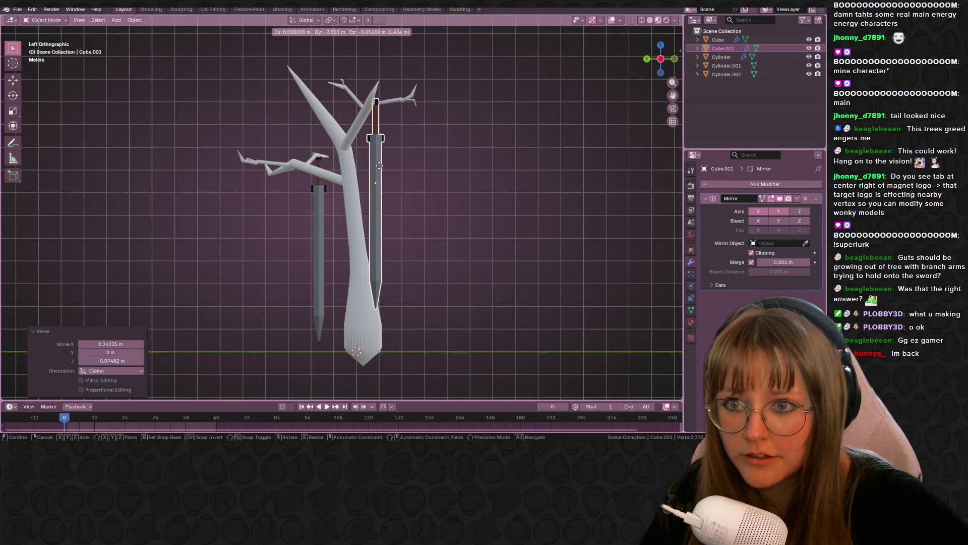
{"action": "left_click", "coordinate": [374, 177]}
Add a copy scaled to 0.208 hanging from the right branch
{"action": "key", "text": "shift+d"}
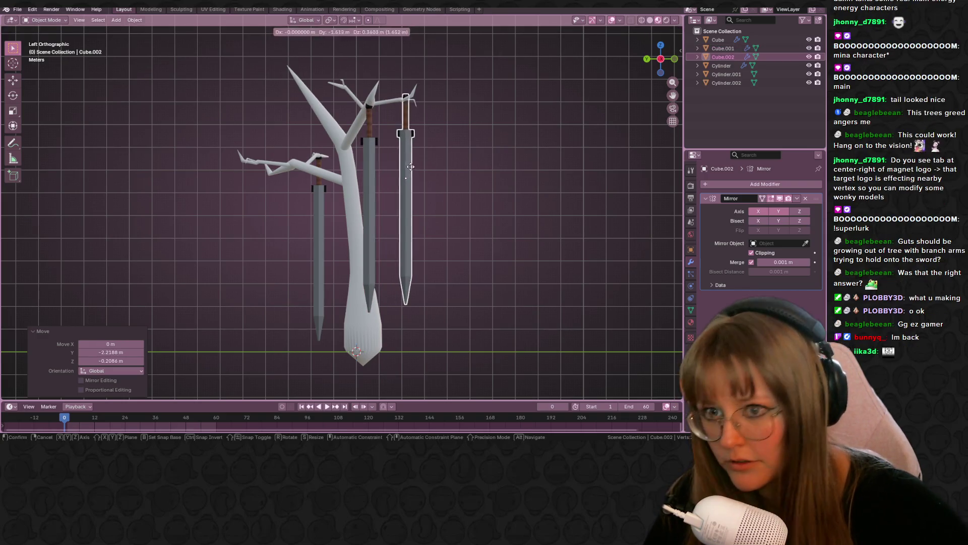
{"action": "left_click", "coordinate": [409, 164]}
{"action": "key", "text": "s"}
{"action": "left_click", "coordinate": [426, 157]}
{"action": "key", "text": "g"}
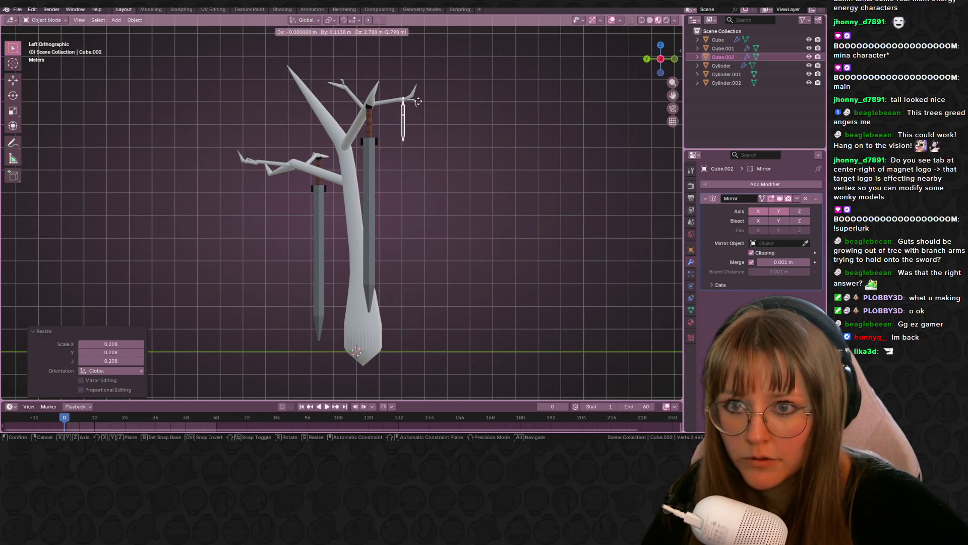
{"action": "left_click", "coordinate": [418, 105]}
{"action": "scroll", "coordinate": [443, 147], "scroll_direction": "up", "scroll_amount": 2}
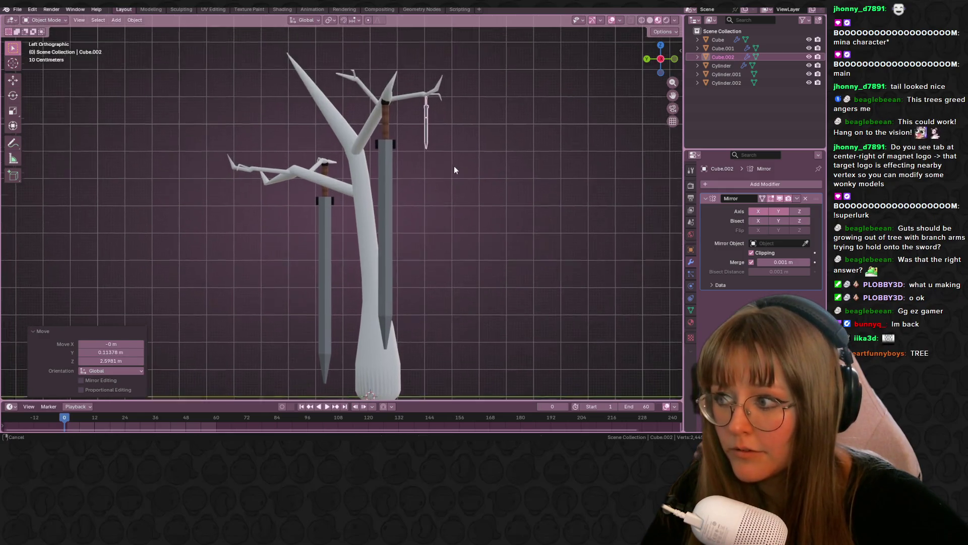
Duplicate the small sword and place the copy on the left branch
{"action": "key", "text": "shift+d"}
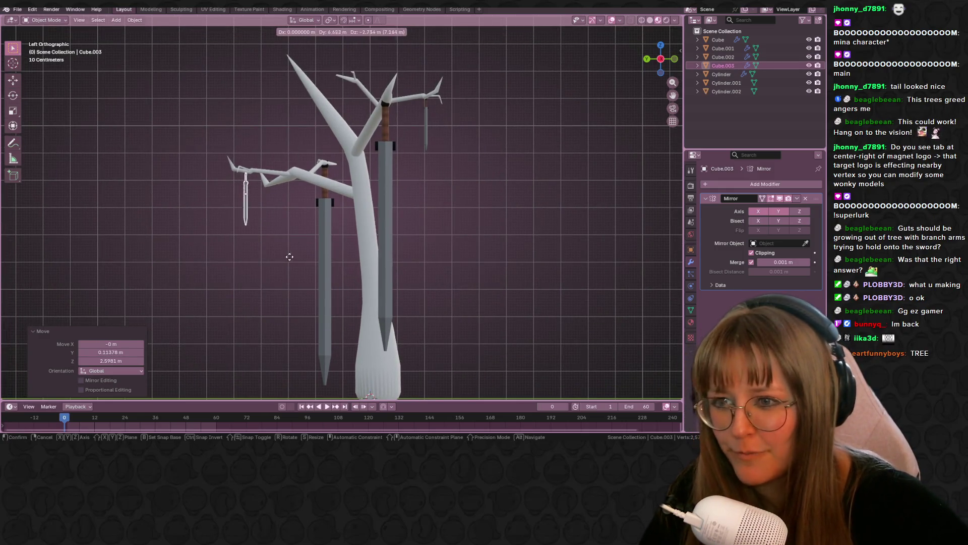
{"action": "left_click", "coordinate": [285, 251]}
{"action": "key", "text": "s"}
{"action": "key", "text": "g"}
{"action": "left_click", "coordinate": [401, 262]}
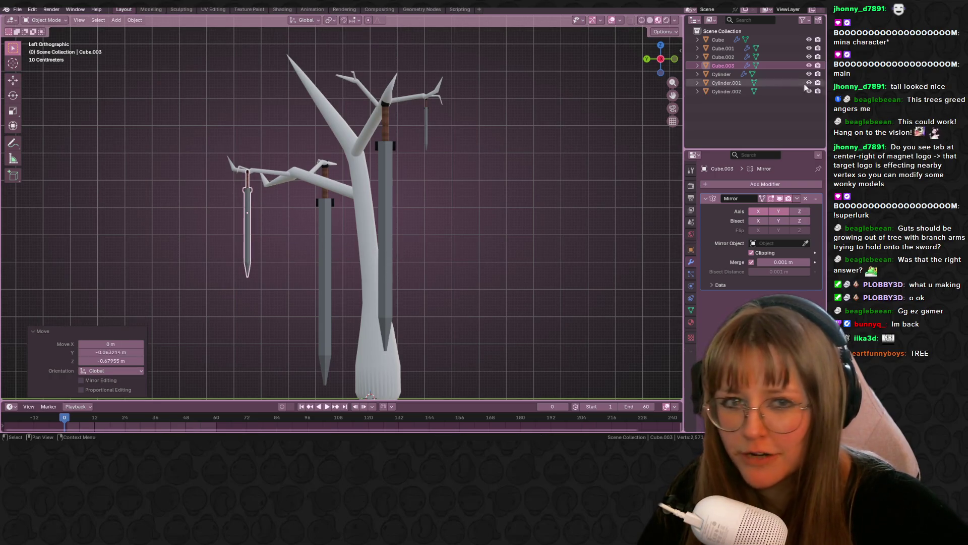
{"action": "left_click", "coordinate": [647, 59]}
{"action": "key", "text": "g"}
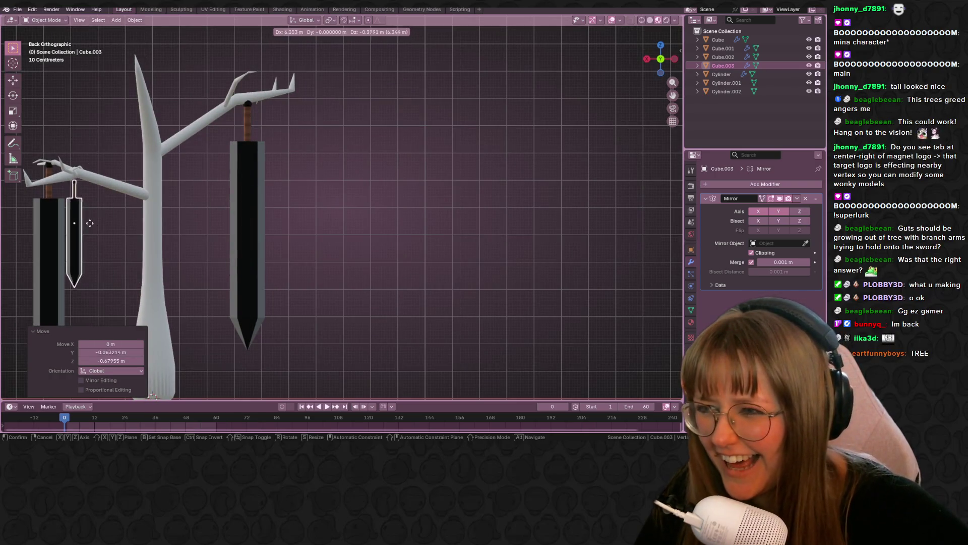
{"action": "left_click", "coordinate": [82, 211]}
Fine-tune the second small sword's placement in perspective and clear the selection
{"action": "mouse_move", "coordinate": [82, 210]}
{"action": "middle_mouse_down"}
{"action": "mouse_move", "coordinate": [219, 195]}
{"action": "mouse_move", "coordinate": [210, 189]}
{"action": "mouse_move", "coordinate": [214, 201]}
{"action": "mouse_move", "coordinate": [371, 92]}
{"action": "mouse_move", "coordinate": [287, 114]}
{"action": "mouse_move", "coordinate": [338, 190]}
{"action": "mouse_move", "coordinate": [336, 329]}
{"action": "mouse_move", "coordinate": [497, 256]}
{"action": "mouse_move", "coordinate": [474, 216]}
{"action": "mouse_move", "coordinate": [358, 140]}
{"action": "middle_mouse_up"}
{"action": "key", "text": "g"}
{"action": "left_click", "coordinate": [224, 223]}
{"action": "scroll", "coordinate": [337, 195], "scroll_direction": "down", "scroll_amount": 4}
{"action": "left_click", "coordinate": [336, 329]}
{"action": "left_click", "coordinate": [497, 255]}
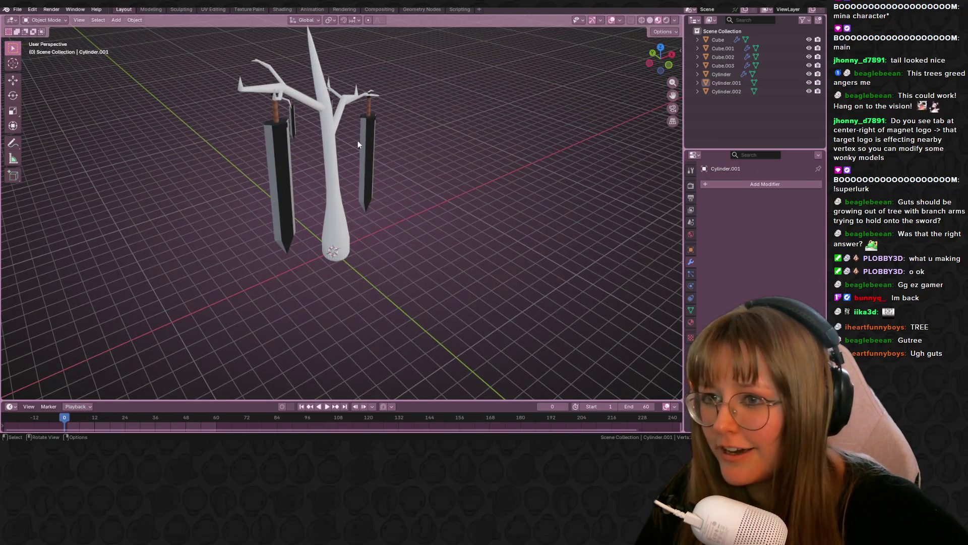
Move a small sword to a new spot while viewing from a top-down angle
{"action": "scroll", "coordinate": [358, 140], "scroll_direction": "up", "scroll_amount": 3}
{"action": "left_click", "coordinate": [273, 96]}
{"action": "mouse_move", "coordinate": [309, 82]}
{"action": "middle_mouse_down"}
{"action": "mouse_move", "coordinate": [419, 162]}
{"action": "mouse_move", "coordinate": [389, 193]}
{"action": "middle_mouse_up"}
{"action": "key", "text": "g"}
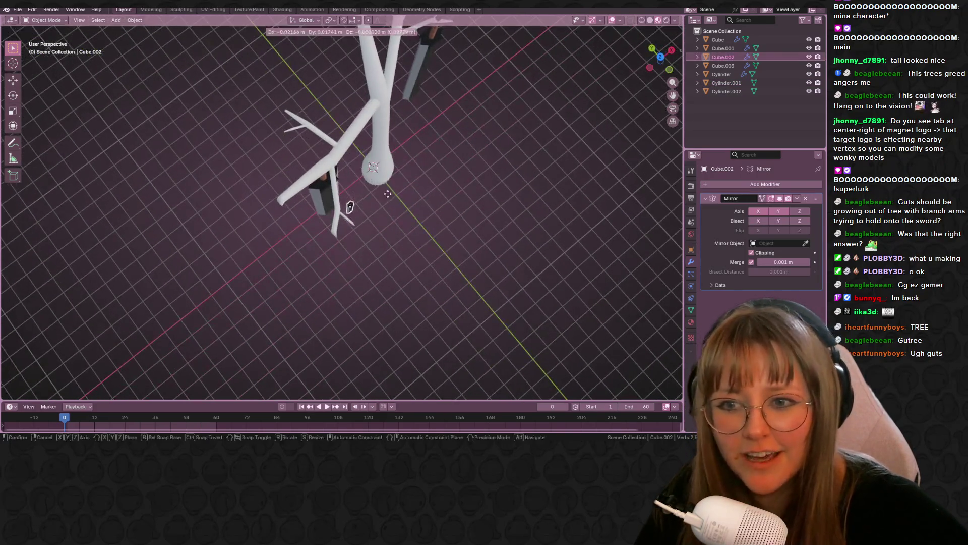
{"action": "left_click", "coordinate": [376, 201]}
Orbit around the trunk and swords to review placement, then duplicate the small sword
{"action": "mouse_move", "coordinate": [555, 262]}
{"action": "middle_mouse_down"}
{"action": "mouse_move", "coordinate": [507, 175]}
{"action": "mouse_move", "coordinate": [561, 244]}
{"action": "mouse_move", "coordinate": [525, 171]}
{"action": "middle_mouse_up"}
{"action": "left_click", "coordinate": [560, 244]}
{"action": "scroll", "coordinate": [479, 135], "scroll_direction": "up", "scroll_amount": 5}
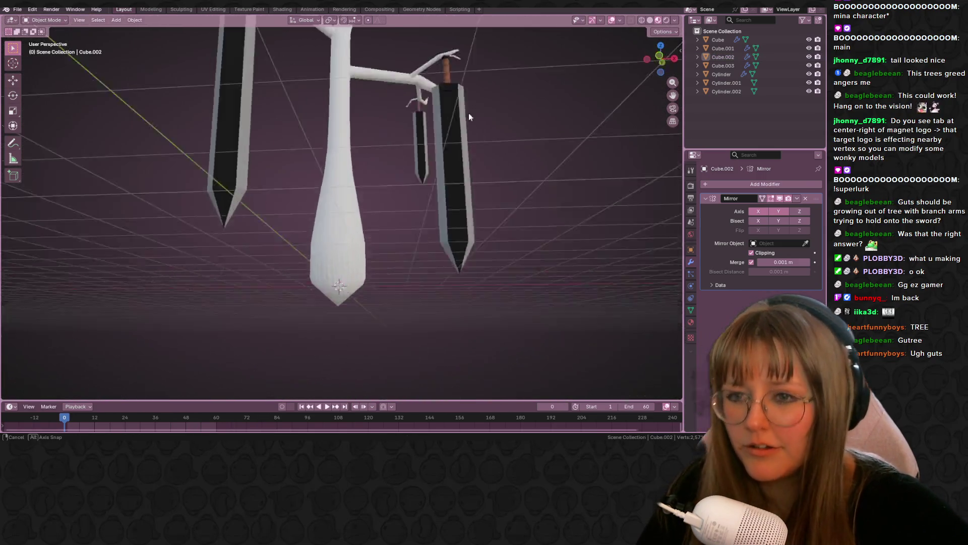
{"action": "mouse_move", "coordinate": [415, 138]}
{"action": "middle_mouse_down"}
{"action": "mouse_move", "coordinate": [432, 177]}
{"action": "mouse_move", "coordinate": [501, 156]}
{"action": "middle_mouse_up"}
{"action": "scroll", "coordinate": [453, 163], "scroll_direction": "down", "scroll_amount": 5}
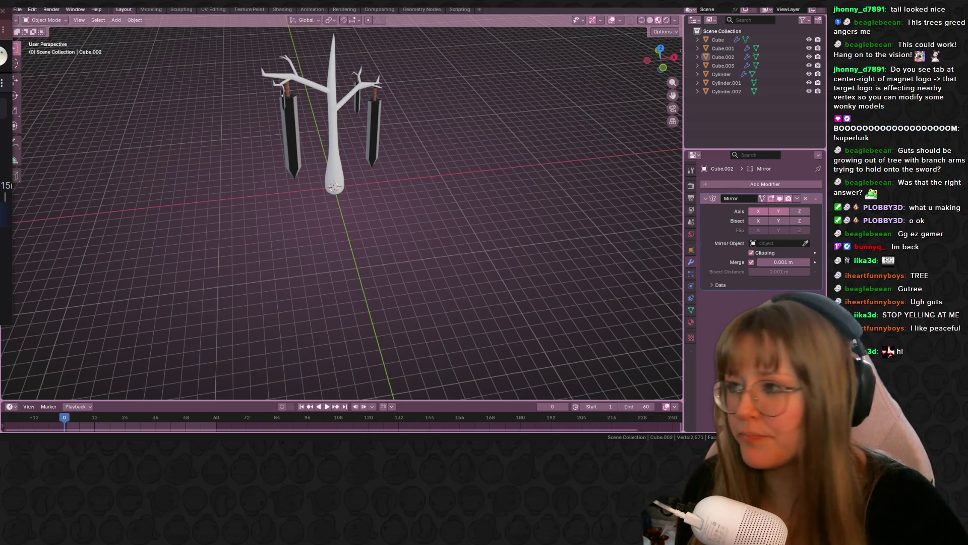
{"action": "mouse_move", "coordinate": [155, 131]}
{"action": "middle_mouse_down"}
{"action": "mouse_move", "coordinate": [379, 174]}
{"action": "mouse_move", "coordinate": [429, 202]}
{"action": "mouse_move", "coordinate": [470, 140]}
{"action": "mouse_move", "coordinate": [399, 153]}
{"action": "mouse_move", "coordinate": [65, 149]}
{"action": "mouse_move", "coordinate": [661, 152]}
{"action": "mouse_move", "coordinate": [517, 143]}
{"action": "mouse_move", "coordinate": [381, 180]}
{"action": "mouse_move", "coordinate": [420, 228]}
{"action": "mouse_move", "coordinate": [534, 180]}
{"action": "mouse_move", "coordinate": [553, 206]}
{"action": "mouse_move", "coordinate": [452, 125]}
{"action": "mouse_move", "coordinate": [529, 272]}
{"action": "mouse_move", "coordinate": [489, 268]}
{"action": "mouse_move", "coordinate": [478, 220]}
{"action": "mouse_move", "coordinate": [443, 212]}
{"action": "mouse_move", "coordinate": [460, 247]}
{"action": "middle_mouse_up"}
{"action": "key", "text": "shift+d"}
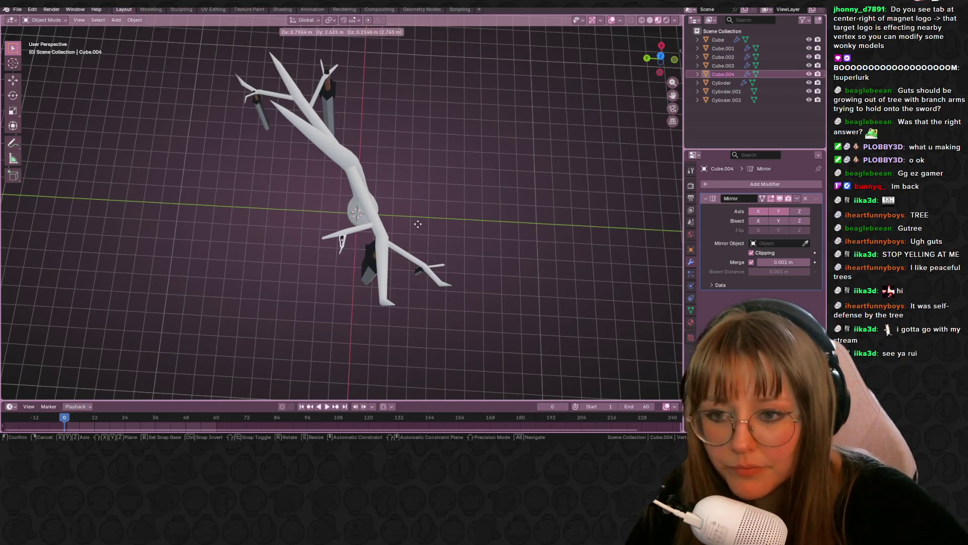
Place the sword duplicate, then enlarge and reposition it in back orthographic view
{"action": "left_click", "coordinate": [419, 221]}
{"action": "left_click", "coordinate": [647, 58]}
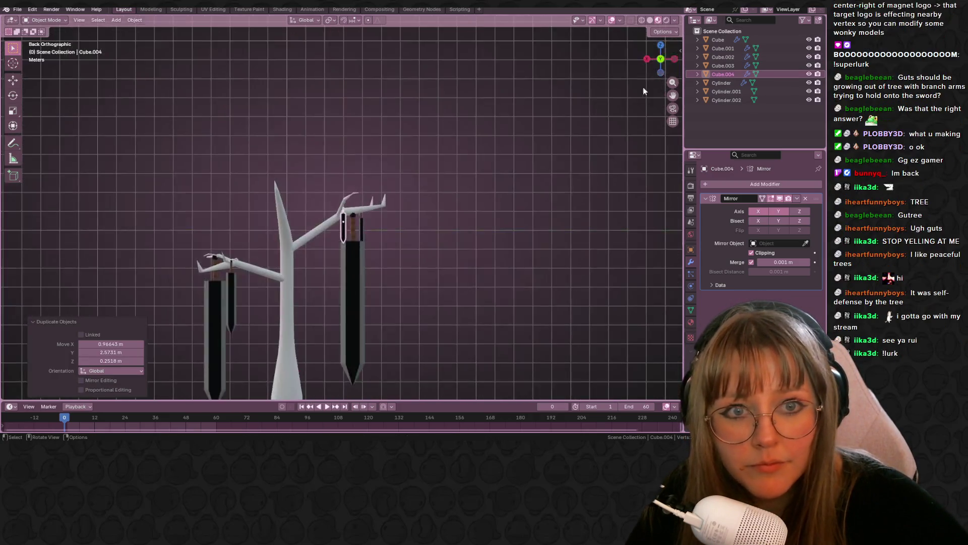
{"action": "middle_click_drag", "start_coordinate": [452, 244], "coordinate": [452, 187], "text": "shift"}
{"action": "key", "text": "s"}
{"action": "left_click", "coordinate": [529, 184]}
{"action": "key", "text": "g"}
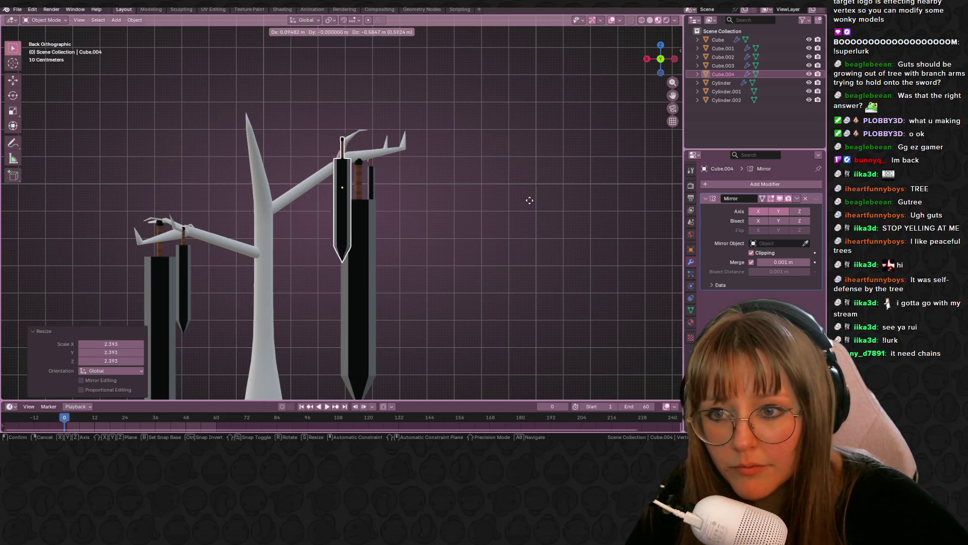
{"action": "left_click", "coordinate": [532, 201]}
Hang the enlarged sword under a branch and check it from the side
{"action": "mouse_move", "coordinate": [531, 201]}
{"action": "middle_mouse_down"}
{"action": "mouse_move", "coordinate": [486, 280]}
{"action": "mouse_move", "coordinate": [431, 216]}
{"action": "mouse_move", "coordinate": [410, 291]}
{"action": "middle_mouse_up"}
{"action": "key", "text": "g"}
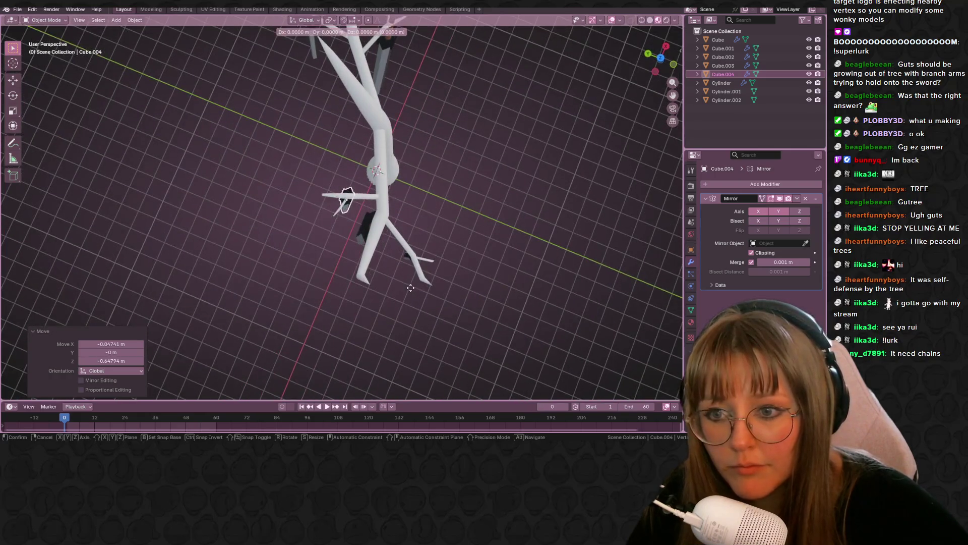
{"action": "left_click", "coordinate": [409, 291]}
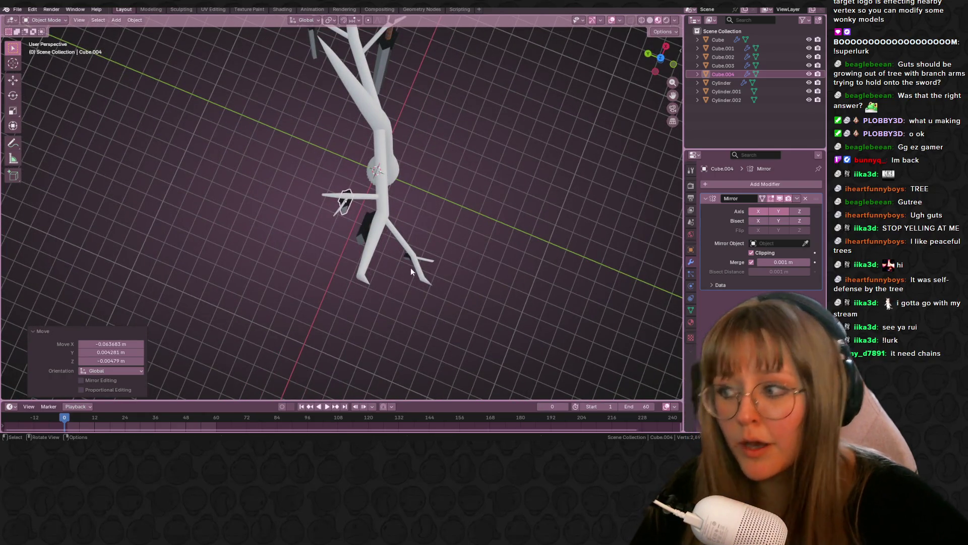
{"action": "mouse_move", "coordinate": [475, 259]}
{"action": "middle_mouse_down"}
{"action": "mouse_move", "coordinate": [469, 180]}
{"action": "mouse_move", "coordinate": [514, 125]}
{"action": "mouse_move", "coordinate": [498, 156]}
{"action": "middle_mouse_up"}
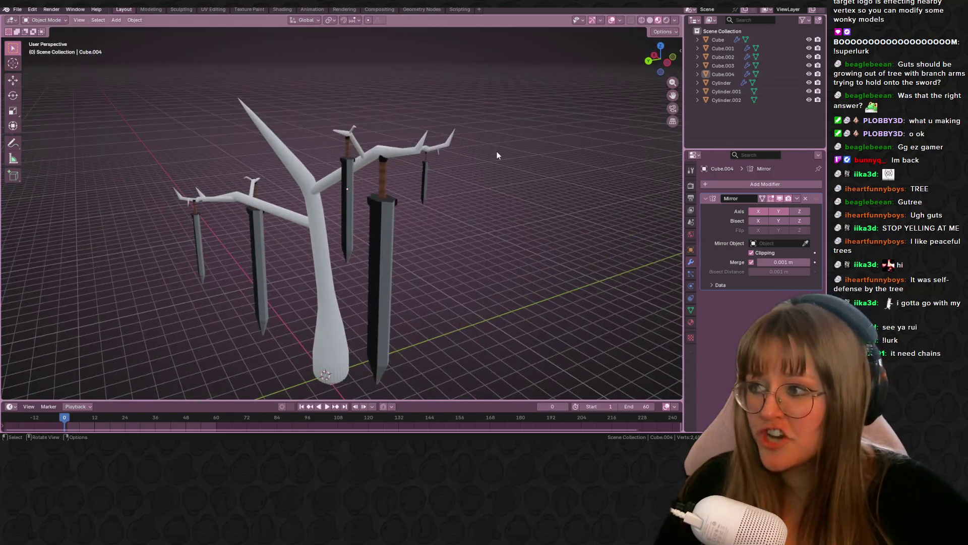
{"action": "mouse_move", "coordinate": [488, 221]}
{"action": "middle_mouse_down"}
{"action": "mouse_move", "coordinate": [433, 278]}
{"action": "mouse_move", "coordinate": [423, 322]}
{"action": "mouse_move", "coordinate": [510, 281]}
{"action": "mouse_move", "coordinate": [508, 201]}
{"action": "mouse_move", "coordinate": [510, 216]}
{"action": "mouse_move", "coordinate": [393, 204]}
{"action": "mouse_move", "coordinate": [291, 216]}
{"action": "mouse_move", "coordinate": [204, 154]}
{"action": "mouse_move", "coordinate": [167, 184]}
{"action": "mouse_move", "coordinate": [24, 243]}
{"action": "middle_mouse_up"}
{"action": "key", "text": "Tab"}
{"action": "key", "text": "Tab"}
{"action": "mouse_move", "coordinate": [488, 258]}
{"action": "middle_mouse_down"}
{"action": "mouse_move", "coordinate": [655, 263]}
{"action": "mouse_move", "coordinate": [446, 266]}
{"action": "mouse_move", "coordinate": [478, 260]}
{"action": "mouse_move", "coordinate": [303, 208]}
{"action": "mouse_move", "coordinate": [194, 225]}
{"action": "mouse_move", "coordinate": [528, 219]}
{"action": "mouse_move", "coordinate": [365, 237]}
{"action": "mouse_move", "coordinate": [398, 277]}
{"action": "mouse_move", "coordinate": [540, 216]}
{"action": "mouse_move", "coordinate": [415, 191]}
{"action": "mouse_move", "coordinate": [470, 237]}
{"action": "mouse_move", "coordinate": [498, 210]}
{"action": "mouse_move", "coordinate": [441, 176]}
{"action": "mouse_move", "coordinate": [518, 180]}
{"action": "mouse_move", "coordinate": [514, 217]}
{"action": "mouse_move", "coordinate": [612, 125]}
{"action": "middle_mouse_up"}
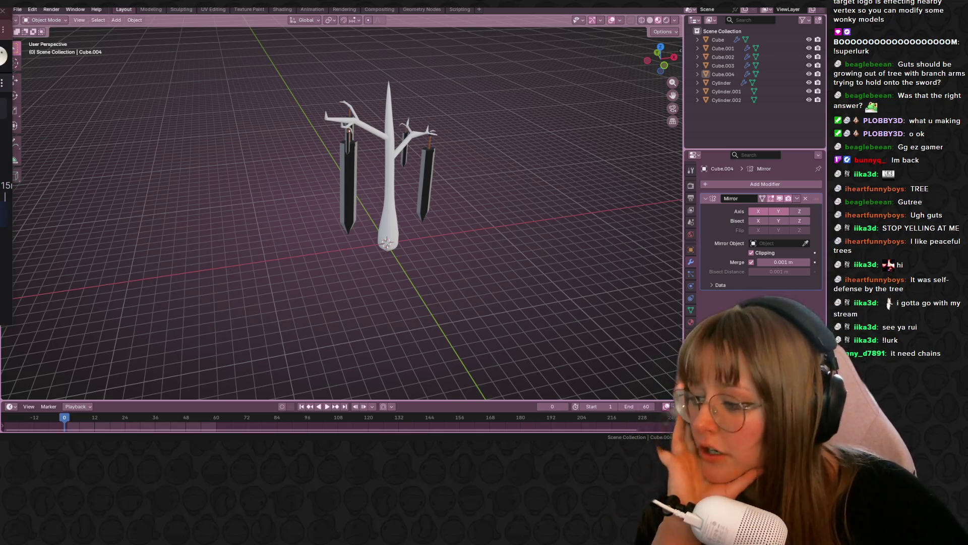
Close the Paint window and orbit back and forth to inspect the tree
{"action": "key", "text": "alt+Tab"}
{"action": "left_click", "coordinate": [499, 15]}
{"action": "left_click", "coordinate": [434, 225]}
{"action": "mouse_move", "coordinate": [434, 223]}
{"action": "middle_mouse_down"}
{"action": "mouse_move", "coordinate": [482, 223]}
{"action": "mouse_move", "coordinate": [460, 277]}
{"action": "mouse_move", "coordinate": [522, 223]}
{"action": "mouse_move", "coordinate": [432, 178]}
{"action": "mouse_move", "coordinate": [374, 184]}
{"action": "mouse_move", "coordinate": [401, 202]}
{"action": "middle_mouse_up"}
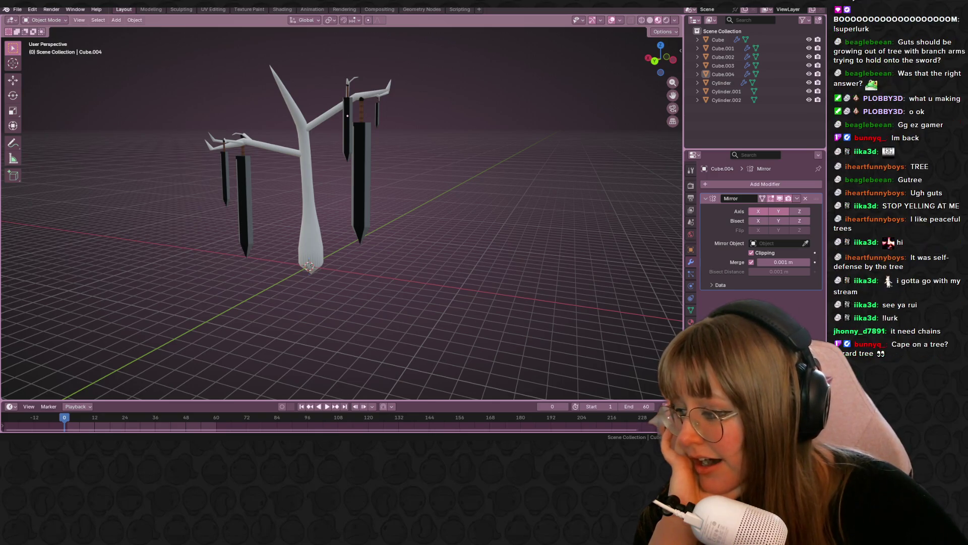
{"action": "mouse_move", "coordinate": [284, 235]}
{"action": "middle_mouse_down"}
{"action": "mouse_move", "coordinate": [480, 222]}
{"action": "mouse_move", "coordinate": [367, 212]}
{"action": "mouse_move", "coordinate": [295, 248]}
{"action": "mouse_move", "coordinate": [475, 197]}
{"action": "mouse_move", "coordinate": [483, 213]}
{"action": "mouse_move", "coordinate": [537, 211]}
{"action": "middle_mouse_up"}
{"action": "key", "text": "shift+a"}
Add a plane, scale it up, and set it just above the tree's branches
{"action": "mouse_move", "coordinate": [537, 211]}
{"action": "left_click", "coordinate": [570, 212]}
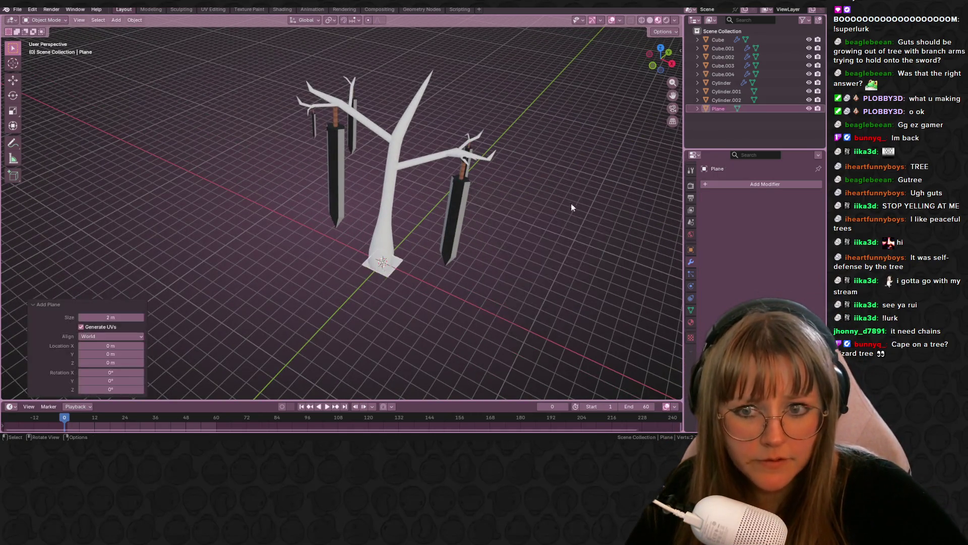
{"action": "left_click", "coordinate": [668, 65]}
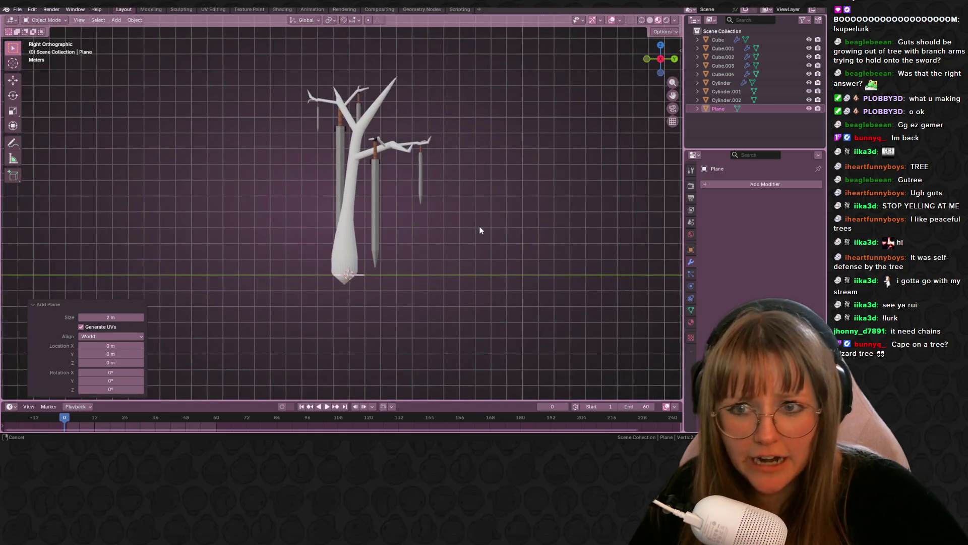
{"action": "key", "text": "g"}
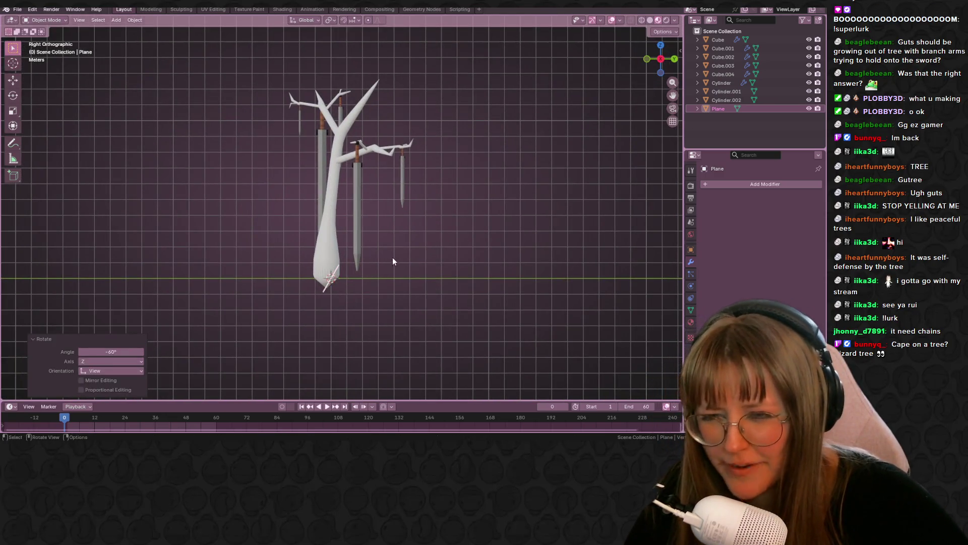
{"action": "left_click", "coordinate": [632, 62]}
{"action": "left_click", "coordinate": [647, 59]}
{"action": "key", "text": "s"}
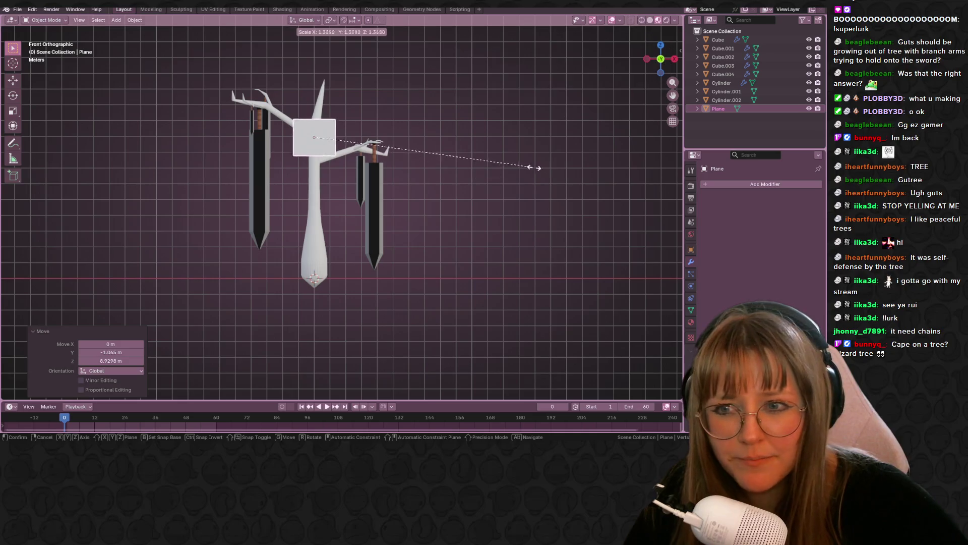
{"action": "left_click", "coordinate": [613, 166]}
{"action": "key", "text": "g"}
{"action": "left_click", "coordinate": [333, 196]}
{"action": "mouse_move", "coordinate": [334, 196]}
{"action": "middle_mouse_down"}
{"action": "mouse_move", "coordinate": [546, 174]}
{"action": "mouse_move", "coordinate": [535, 260]}
{"action": "middle_mouse_up"}
{"action": "middle_click_drag", "start_coordinate": [440, 236], "coordinate": [443, 214]}
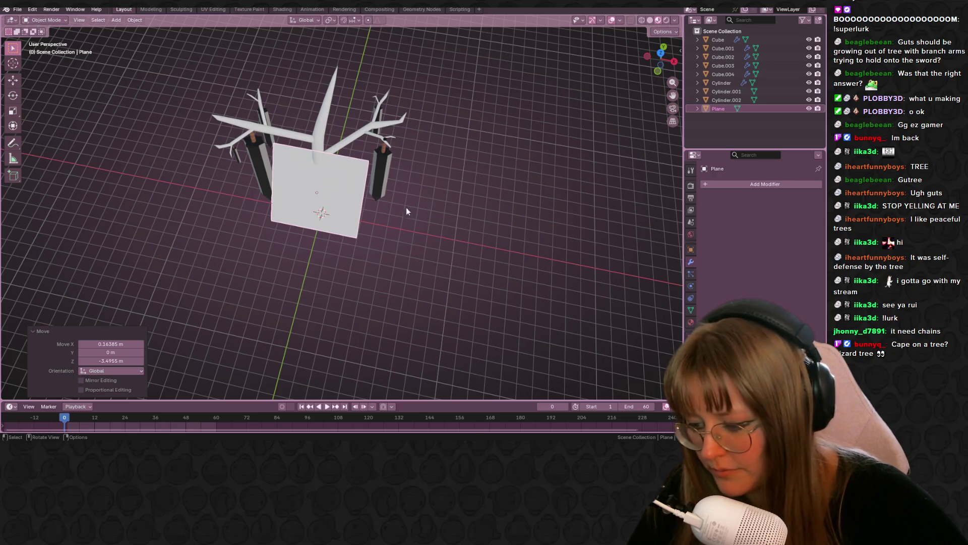
{"action": "scroll", "coordinate": [360, 241], "scroll_direction": "up", "scroll_amount": 2}
Subdivide the plane with 22 loop cuts in each direction and select all its vertices
{"action": "key", "text": "Tab"}
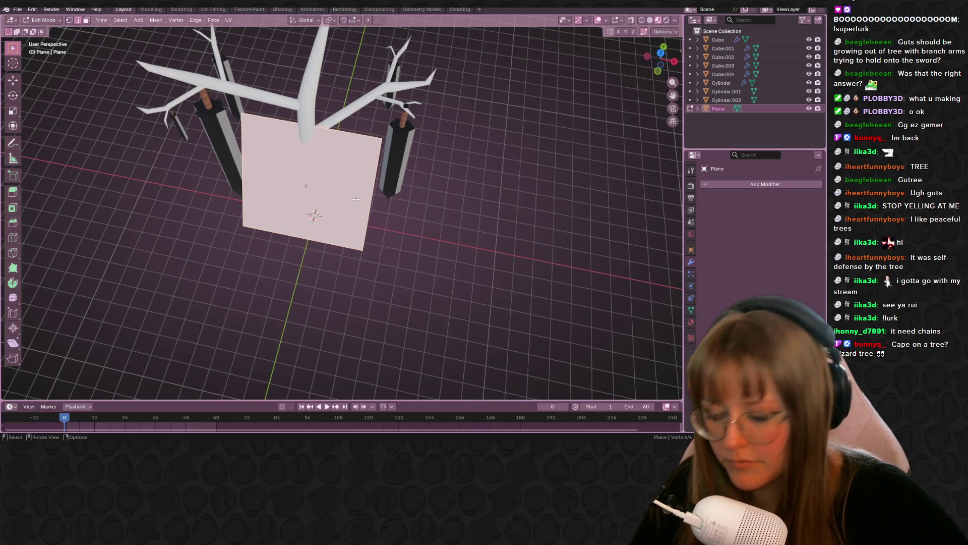
{"action": "key", "text": "ctrl+r"}
{"action": "scroll", "coordinate": [367, 146], "scroll_direction": "up", "scroll_amount": 17}
{"action": "left_click", "coordinate": [366, 146]}
{"action": "right_click", "coordinate": [366, 145]}
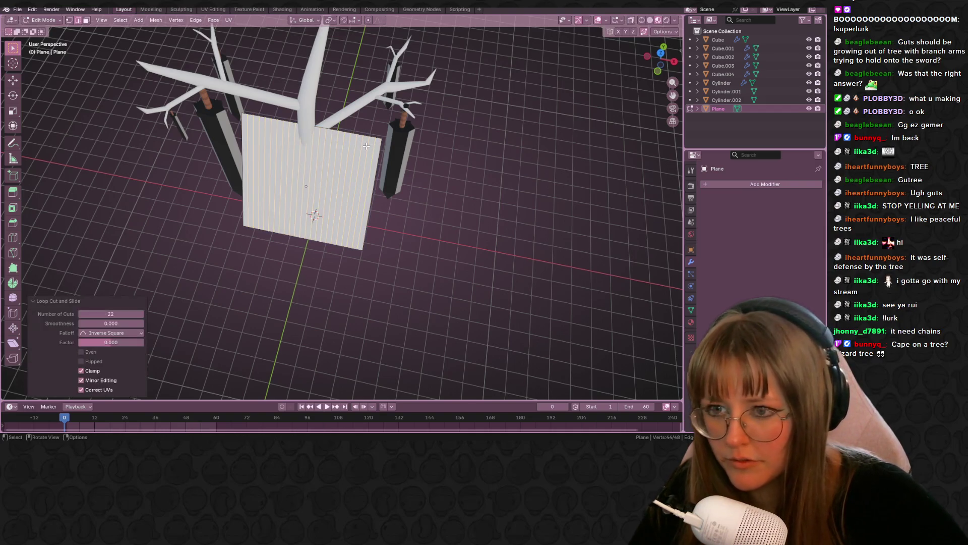
{"action": "key", "text": "ctrl+r"}
{"action": "left_click", "coordinate": [364, 176]}
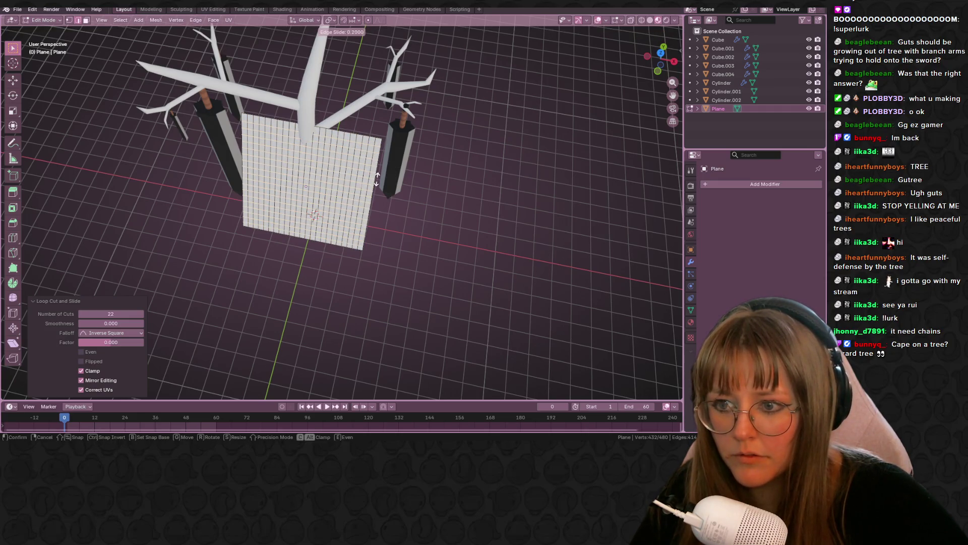
{"action": "left_click", "coordinate": [376, 179]}
{"action": "key", "text": "Tab"}
{"action": "key", "text": "Tab"}
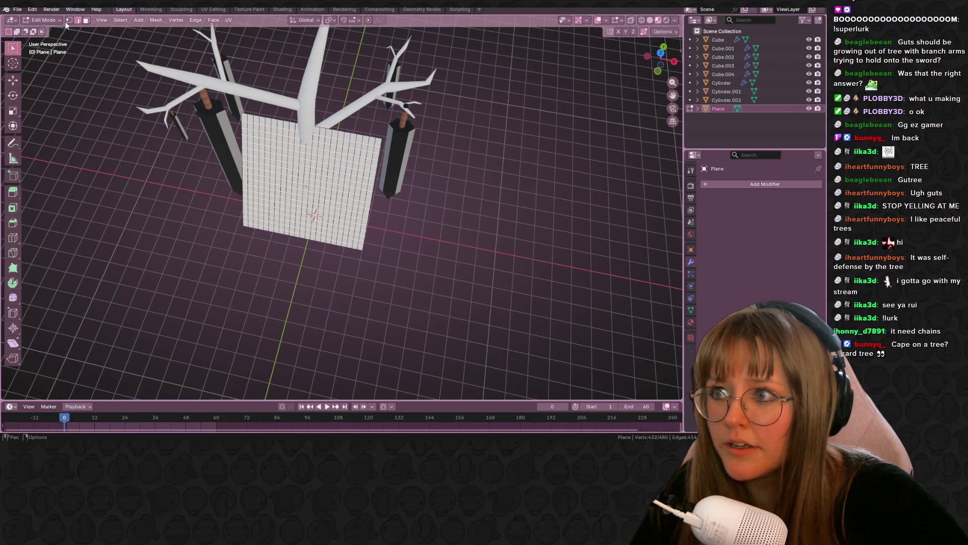
{"action": "key", "text": "a"}
{"action": "mouse_move", "coordinate": [401, 151]}
{"action": "middle_mouse_down"}
{"action": "mouse_move", "coordinate": [375, 260]}
{"action": "mouse_move", "coordinate": [396, 154]}
{"action": "mouse_move", "coordinate": [400, 198]}
{"action": "middle_mouse_up"}
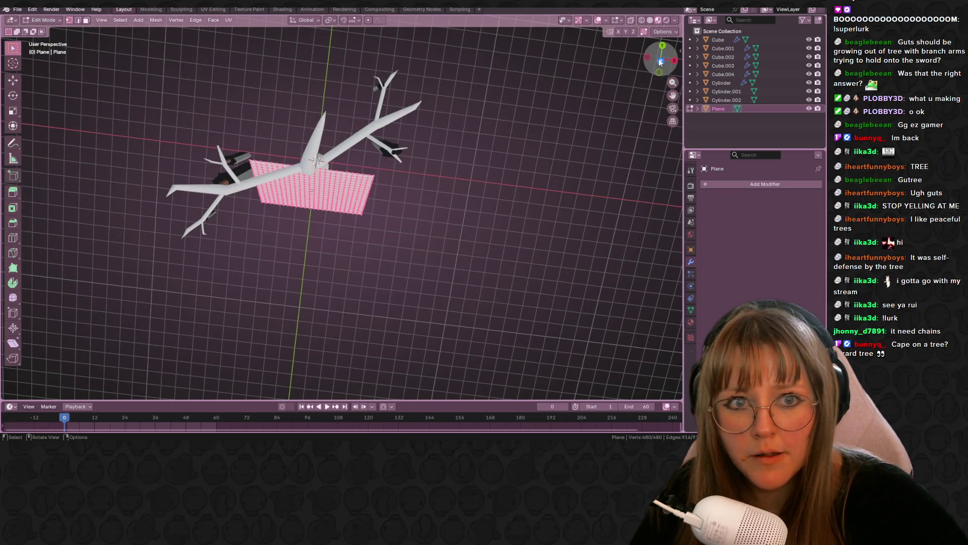
In top view, move the grid plane beside the trunk, rotate it and shrink it slightly
{"action": "left_click", "coordinate": [661, 61]}
{"action": "key", "text": "g"}
{"action": "left_click", "coordinate": [520, 241]}
{"action": "key", "text": "t"}
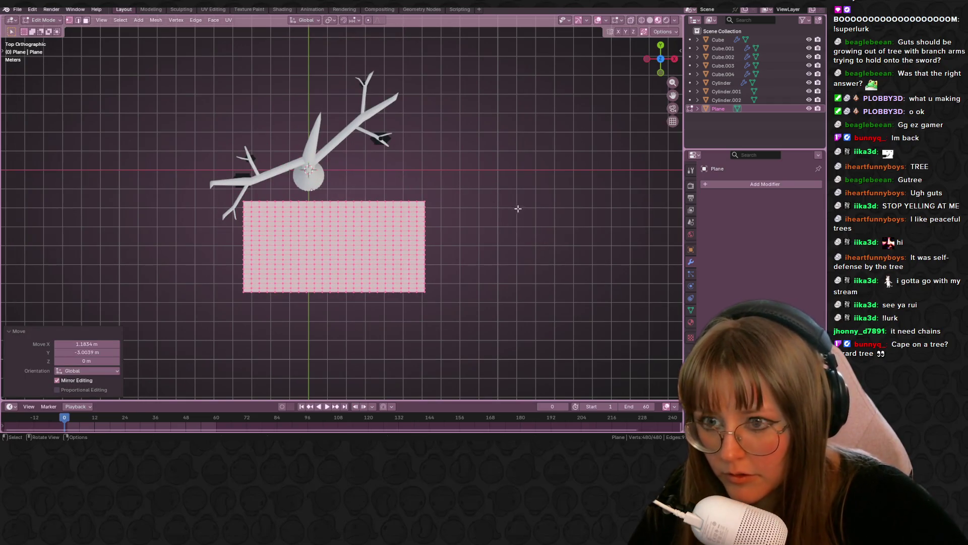
{"action": "middle_click_drag", "start_coordinate": [517, 229], "coordinate": [526, 277], "text": "shift"}
{"action": "key", "text": "r"}
{"action": "left_click", "coordinate": [474, 217]}
{"action": "key", "text": "s"}
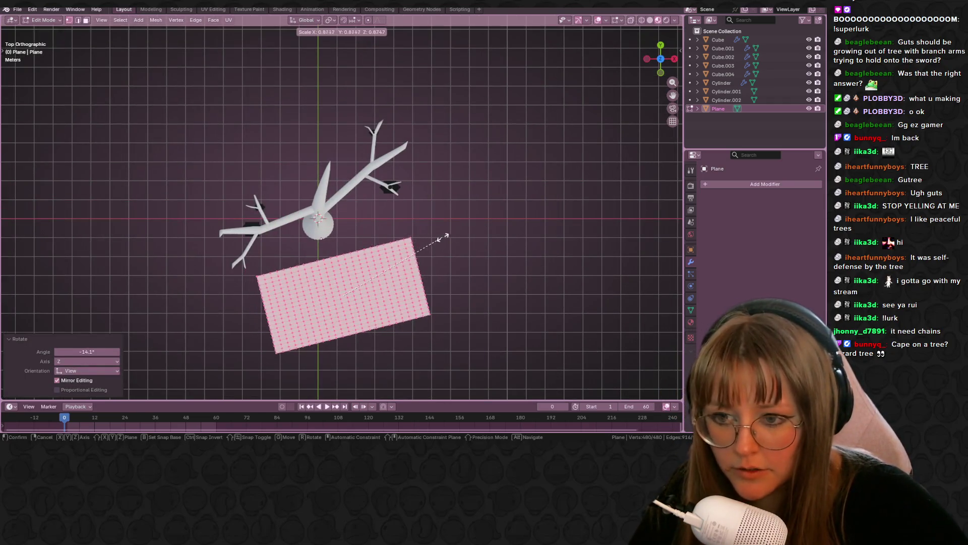
{"action": "left_click", "coordinate": [443, 238]}
Rotate the plane to a new angle and set it against the trunk
{"action": "key", "text": "g"}
{"action": "left_click", "coordinate": [442, 204]}
{"action": "middle_click_drag", "start_coordinate": [481, 197], "coordinate": [503, 231], "text": "shift"}
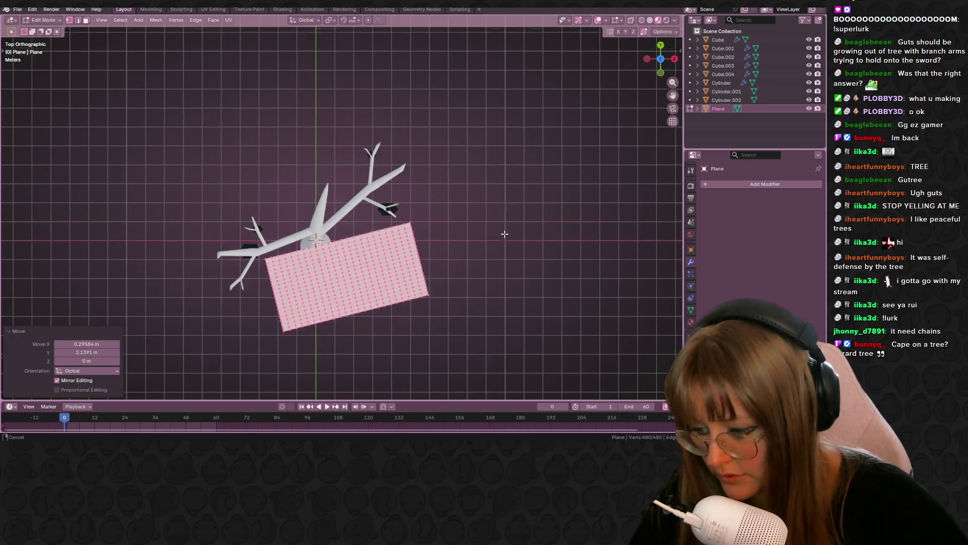
{"action": "key", "text": "r"}
{"action": "left_click", "coordinate": [476, 212]}
{"action": "key", "text": "g"}
{"action": "left_click", "coordinate": [465, 198]}
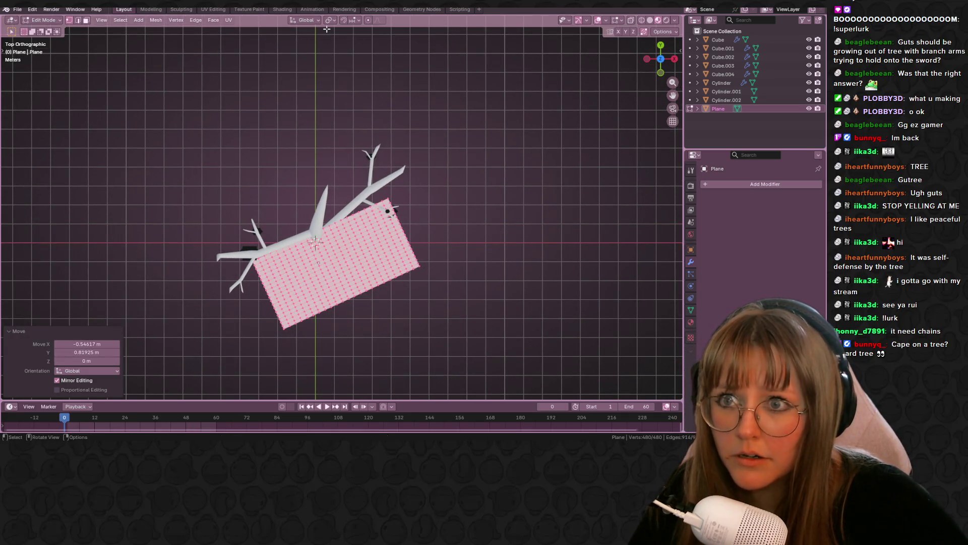
Pull two vertex patches near the trunk with proportional falloff to wrap the plane
{"action": "left_click_drag", "start_coordinate": [264, 232], "coordinate": [284, 276]}
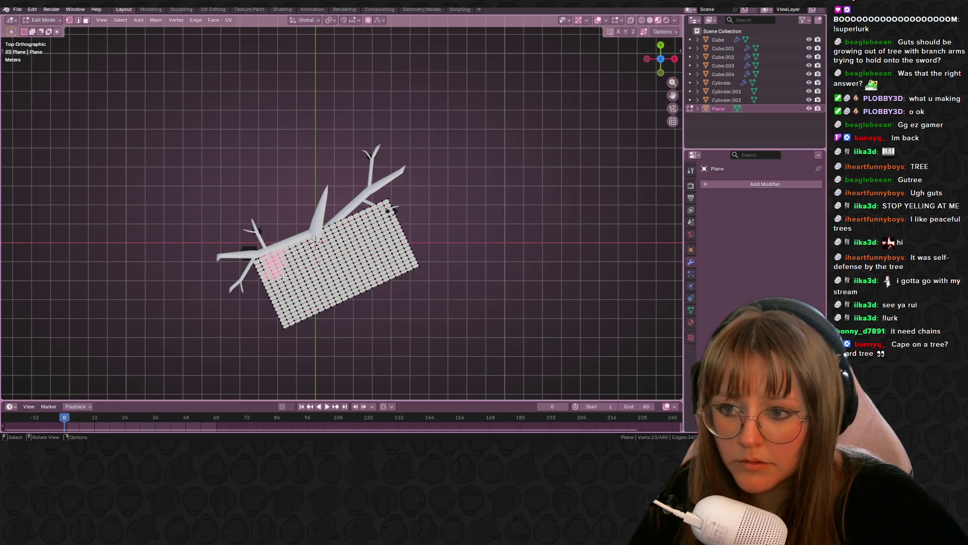
{"action": "key", "text": "g"}
{"action": "left_click", "coordinate": [272, 255]}
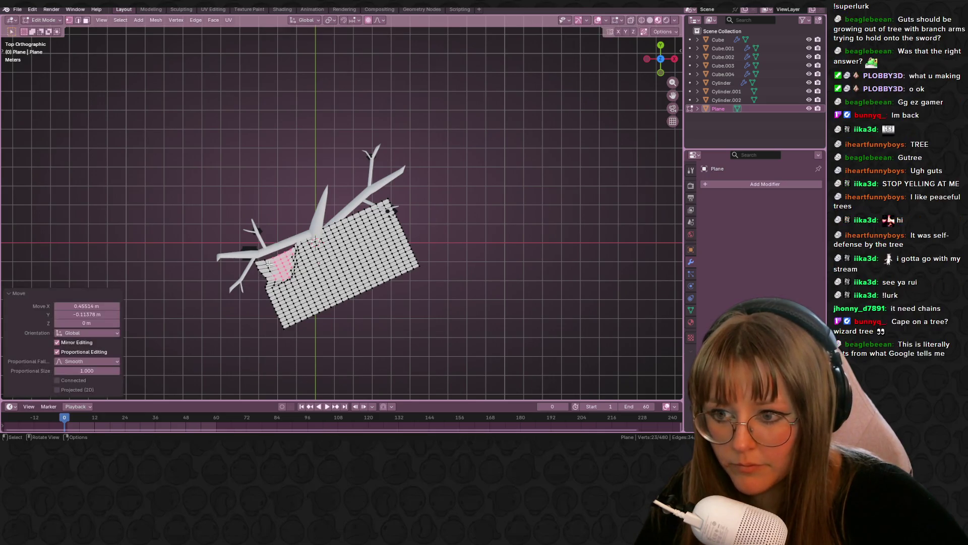
{"action": "left_click_drag", "start_coordinate": [251, 262], "coordinate": [261, 275]}
{"action": "key", "text": "g"}
{"action": "left_click", "coordinate": [282, 263]}
{"action": "middle_click_drag", "start_coordinate": [282, 263], "coordinate": [382, 177]}
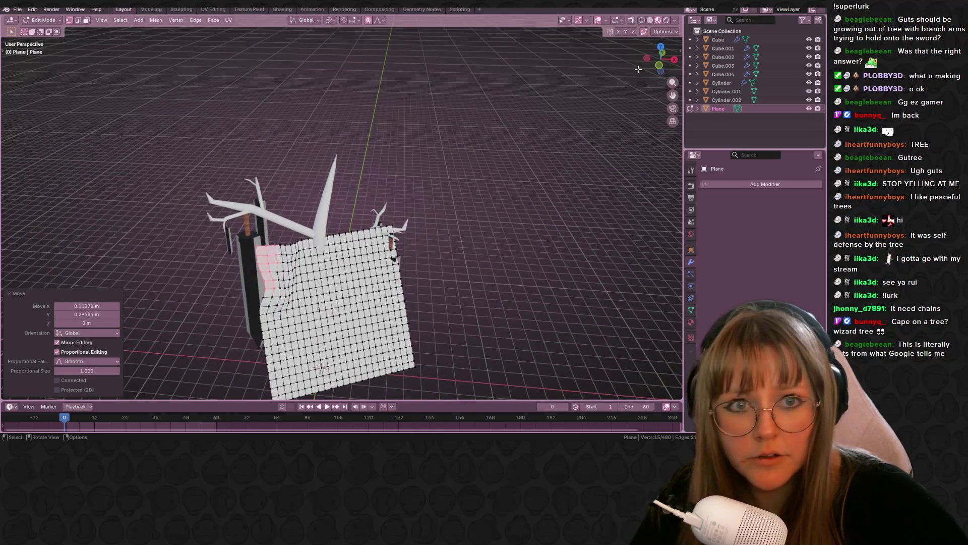
{"action": "left_click", "coordinate": [657, 66]}
{"action": "key", "text": "g"}
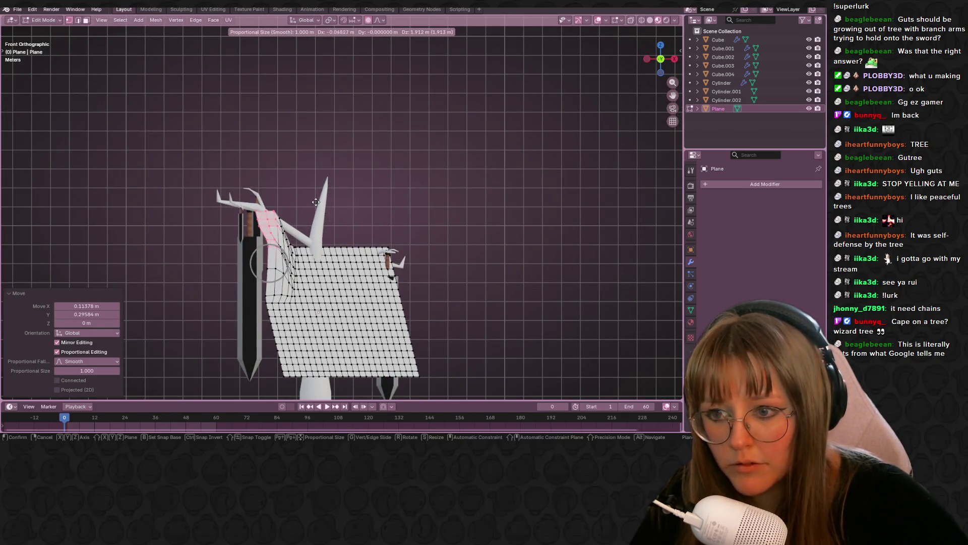
{"action": "key", "text": "Escape"}
Select the whole plane and move it up against the branches
{"action": "scroll", "coordinate": [317, 288], "scroll_direction": "down", "scroll_amount": 4}
{"action": "scroll", "coordinate": [310, 267], "scroll_direction": "up", "scroll_amount": 1}
{"action": "scroll", "coordinate": [308, 260], "scroll_direction": "down", "scroll_amount": 1}
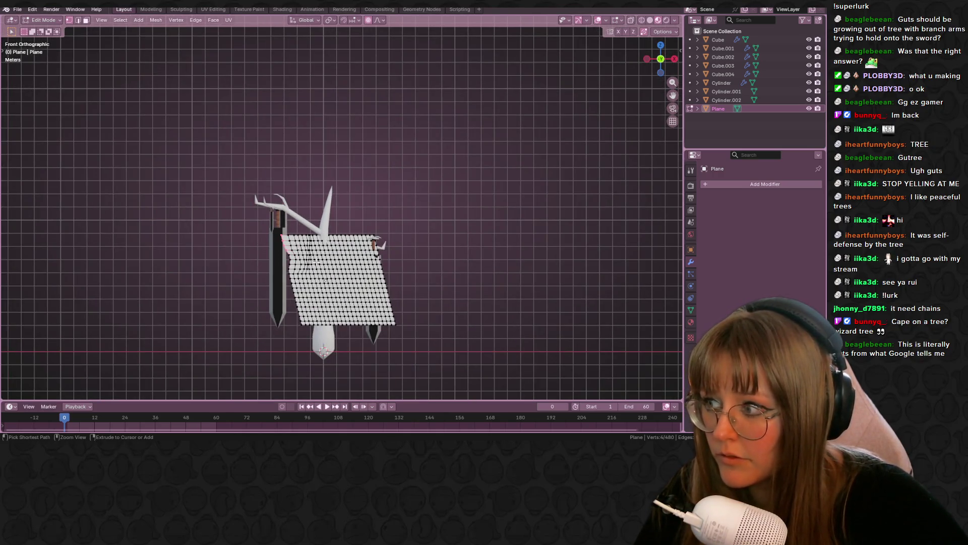
{"action": "key", "text": "a"}
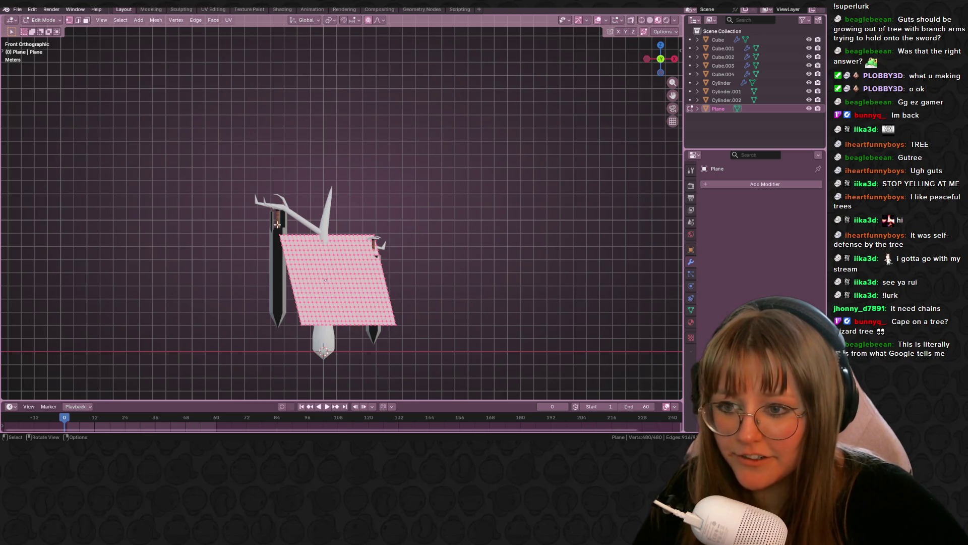
{"action": "key", "text": "g"}
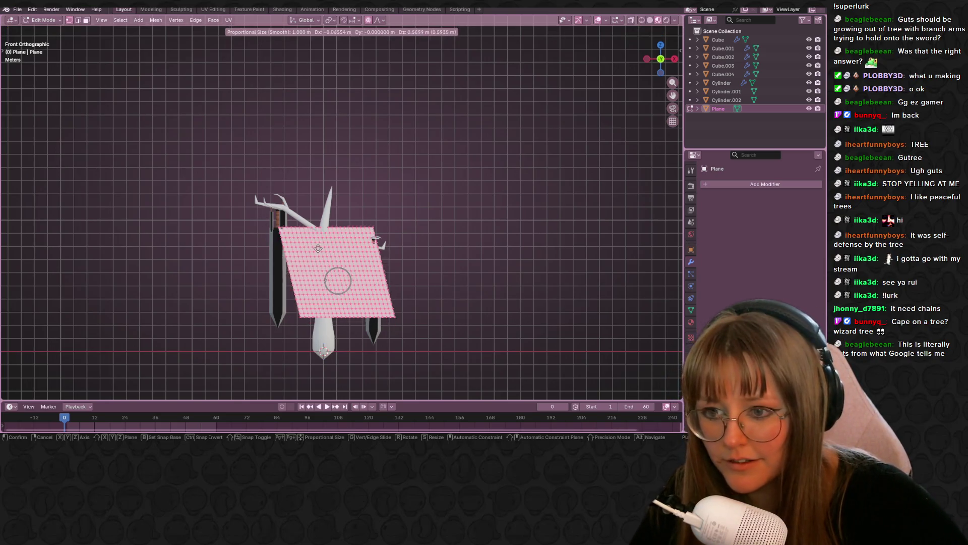
{"action": "left_click", "coordinate": [319, 237]}
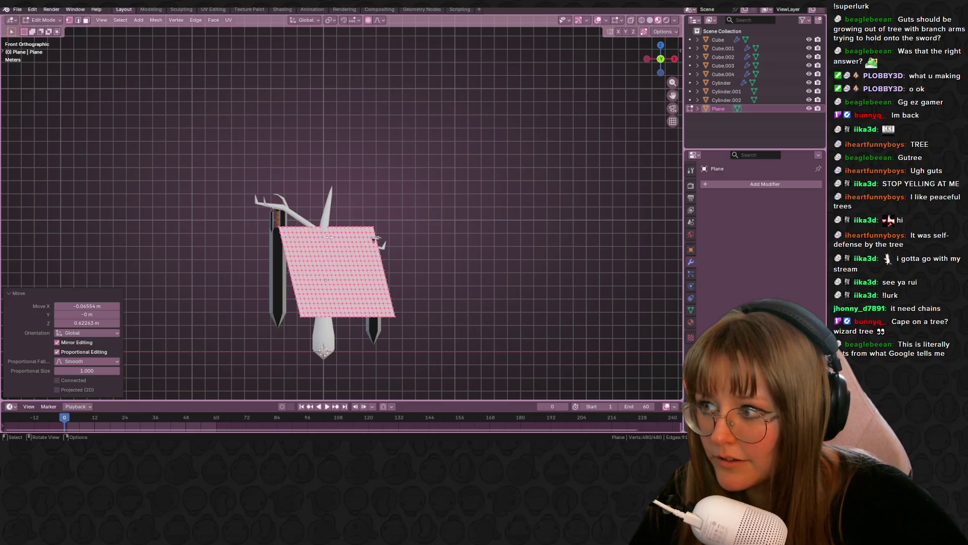
{"action": "scroll", "coordinate": [327, 236], "scroll_direction": "up", "scroll_amount": 2}
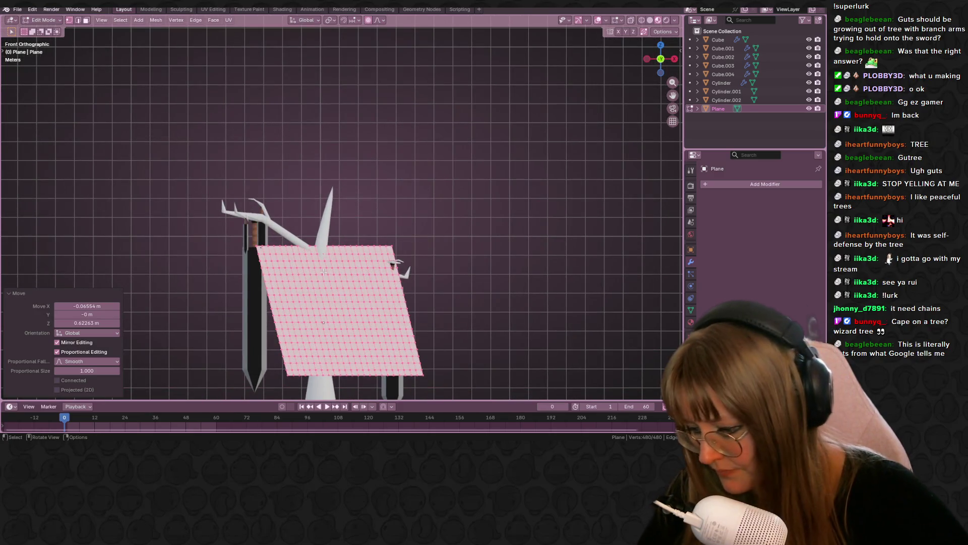
{"action": "key", "text": "g"}
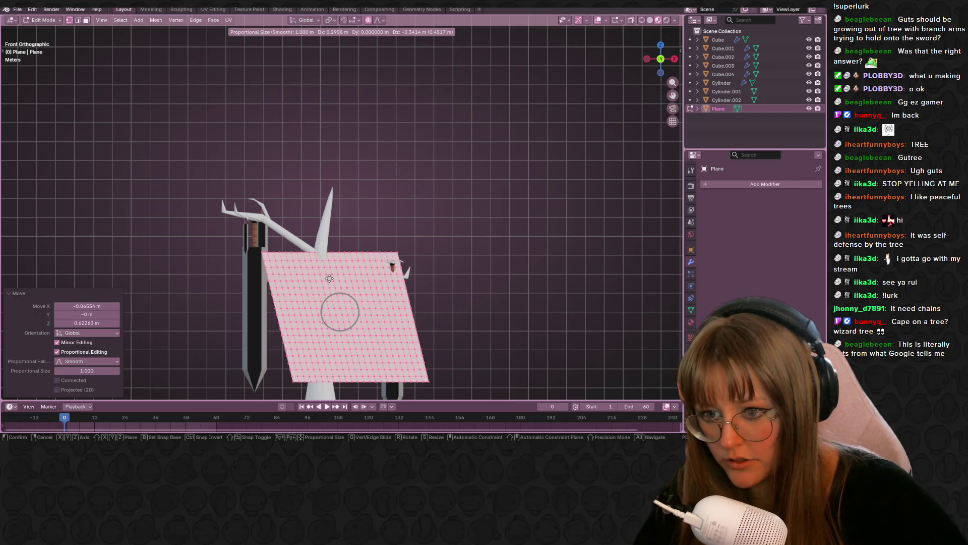
{"action": "scroll", "coordinate": [329, 277], "scroll_direction": "down", "scroll_amount": 12}
{"action": "scroll", "coordinate": [329, 276], "scroll_direction": "down", "scroll_amount": 3}
Lift the cloth's upper-left corner and a neighbouring vertex patch with soft falloff
{"action": "left_click", "coordinate": [328, 275]}
{"action": "left_click_drag", "start_coordinate": [235, 220], "coordinate": [321, 288]}
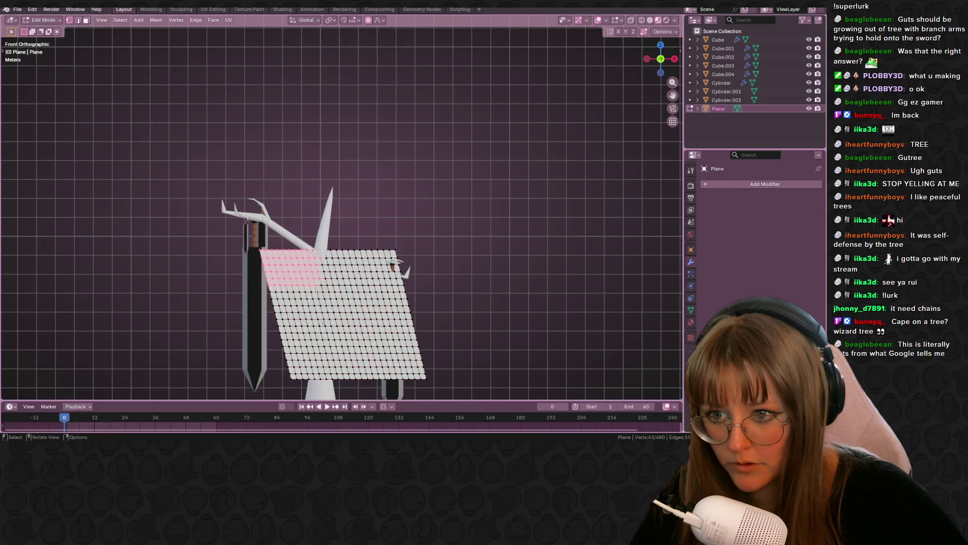
{"action": "key", "text": "g"}
{"action": "left_click", "coordinate": [318, 258]}
{"action": "left_click_drag", "start_coordinate": [358, 197], "coordinate": [426, 280]}
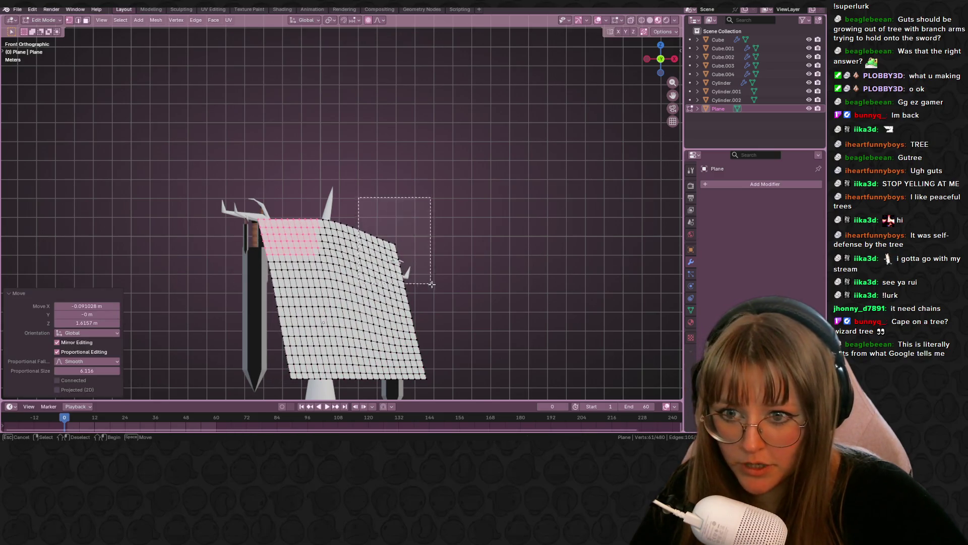
{"action": "key", "text": "g"}
{"action": "left_click", "coordinate": [434, 285]}
Move the selected pink vertices, then add upper cloth vertices and shift them too
{"action": "middle_click_drag", "start_coordinate": [435, 286], "coordinate": [465, 340]}
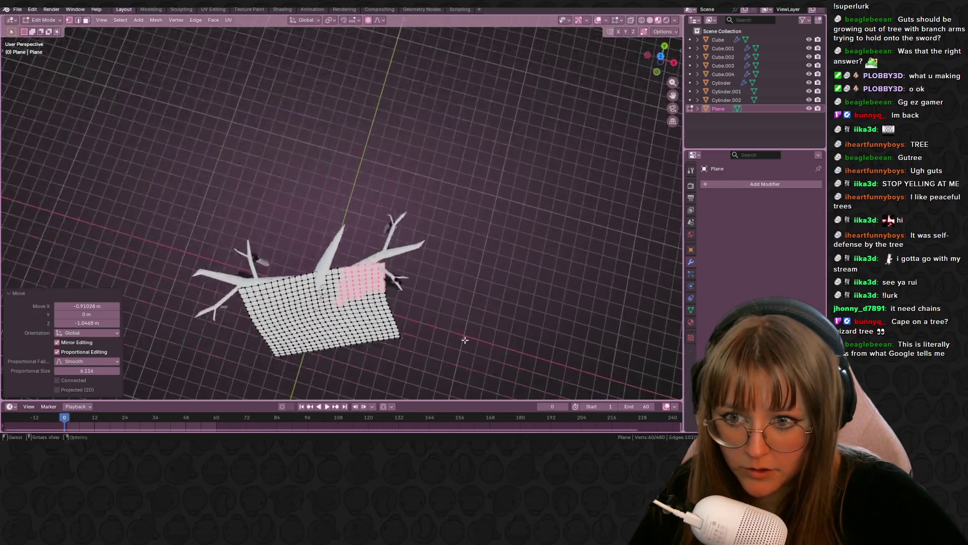
{"action": "key", "text": "g"}
{"action": "left_click", "coordinate": [365, 320]}
{"action": "middle_click_drag", "start_coordinate": [387, 283], "coordinate": [363, 202]}
{"action": "left_click_drag", "start_coordinate": [281, 174], "coordinate": [353, 221], "text": "shift"}
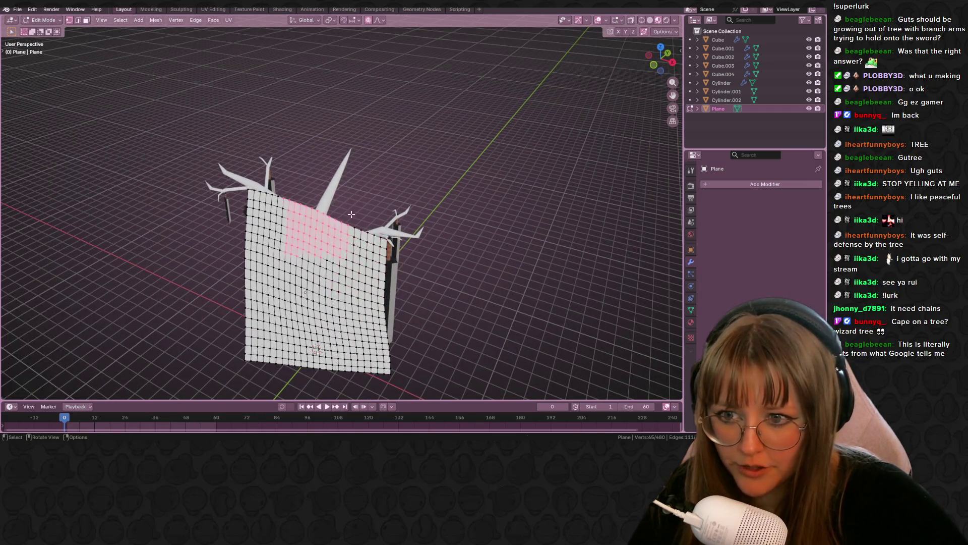
{"action": "key", "text": "g"}
{"action": "left_click", "coordinate": [340, 175]}
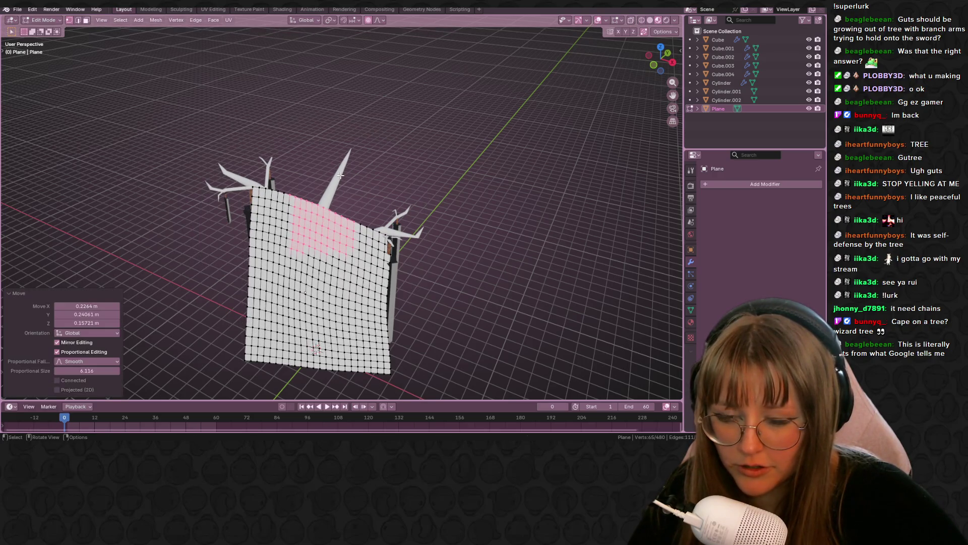
Try a vertex slide on the upper cloth vertices, cancel it, and orbit toward the branches
{"action": "scroll", "coordinate": [342, 187], "scroll_direction": "up", "scroll_amount": 2}
{"action": "key", "text": "g"}
{"action": "scroll", "coordinate": [342, 187], "scroll_direction": "up", "scroll_amount": 5}
{"action": "key", "text": "g"}
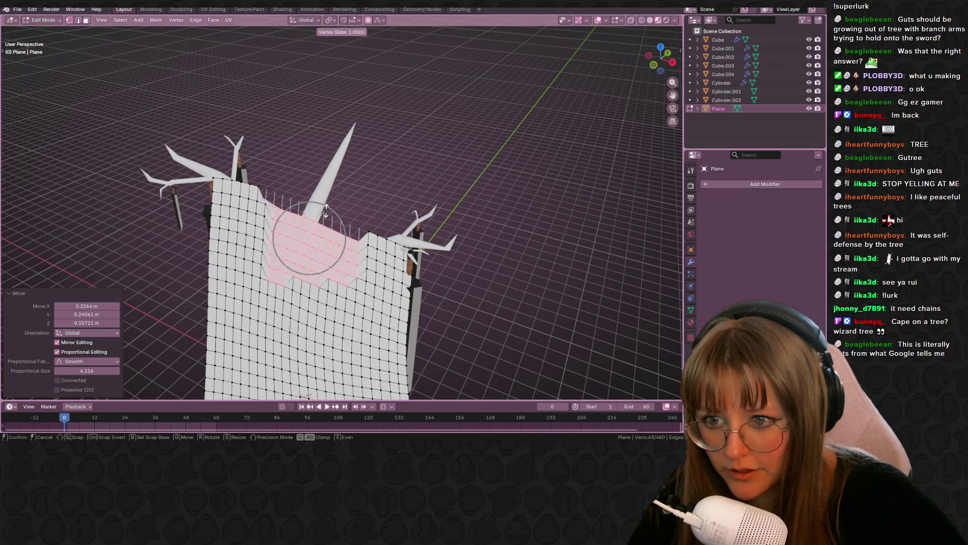
{"action": "right_click", "coordinate": [325, 209]}
{"action": "middle_click_drag", "start_coordinate": [325, 209], "coordinate": [315, 177]}
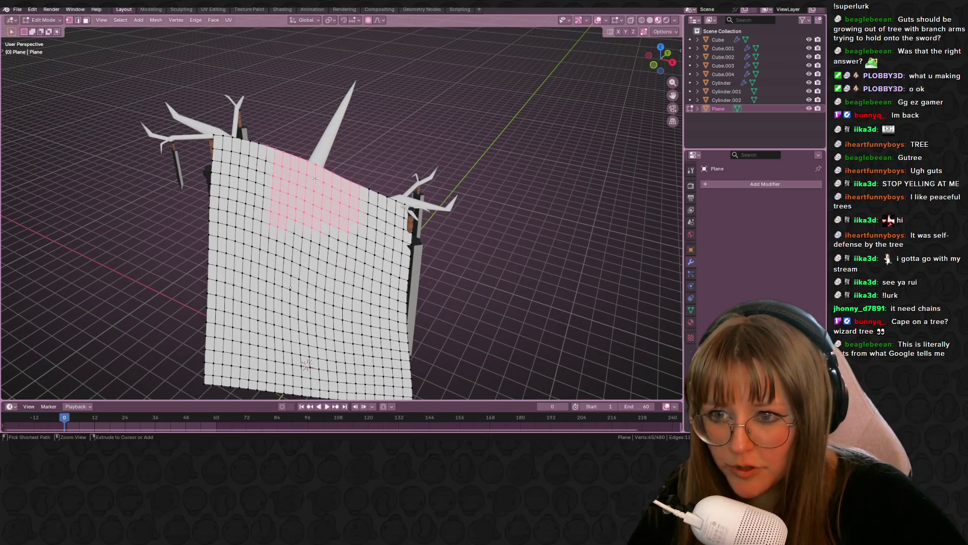
Slide the upper cloth vertices along edges, then push them with soft falloff
{"action": "key", "text": "g"}
{"action": "scroll", "coordinate": [309, 180], "scroll_direction": "up", "scroll_amount": 6}
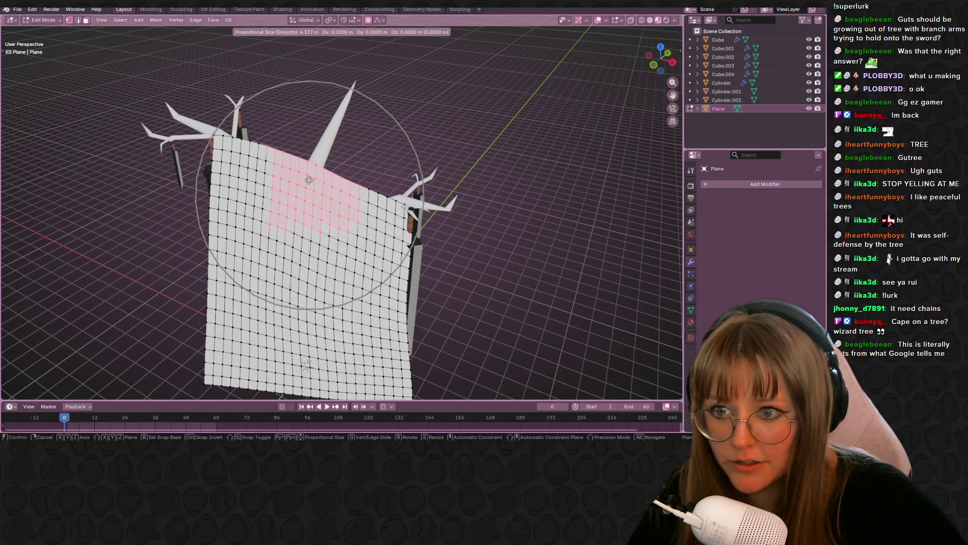
{"action": "key", "text": "g"}
{"action": "left_click", "coordinate": [308, 185]}
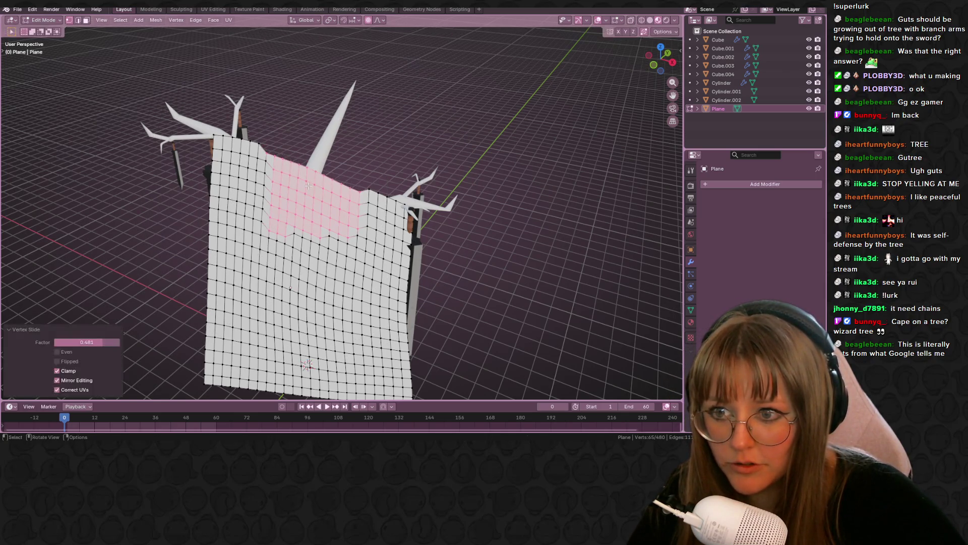
{"action": "key", "text": "g"}
{"action": "scroll", "coordinate": [307, 188], "scroll_direction": "up", "scroll_amount": 3}
{"action": "scroll", "coordinate": [306, 192], "scroll_direction": "up", "scroll_amount": 7}
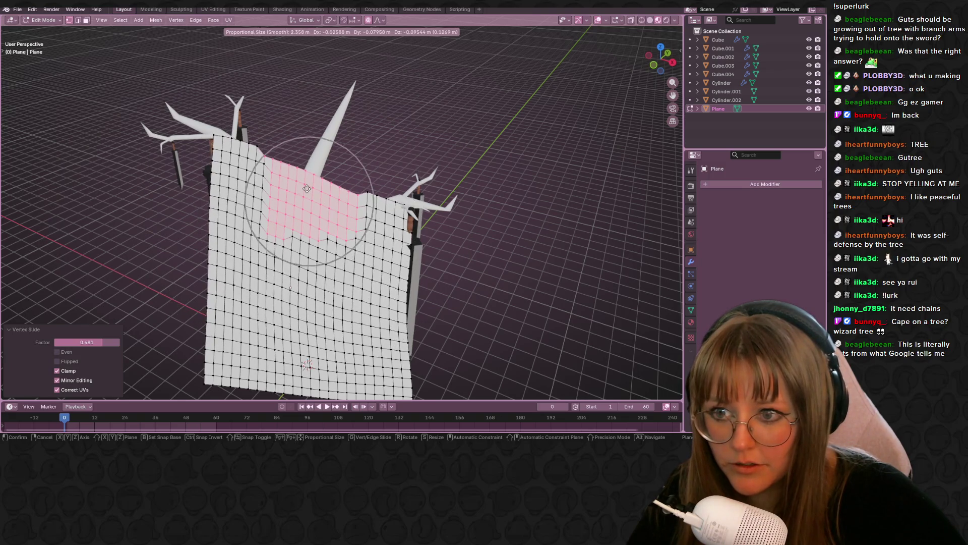
{"action": "left_click", "coordinate": [303, 208]}
Move the cloth's lower-right vertices up and left and scale them to 0.831
{"action": "mouse_move", "coordinate": [444, 252]}
{"action": "middle_mouse_down"}
{"action": "mouse_move", "coordinate": [458, 255]}
{"action": "mouse_move", "coordinate": [462, 207]}
{"action": "mouse_move", "coordinate": [538, 213]}
{"action": "mouse_move", "coordinate": [626, 288]}
{"action": "mouse_move", "coordinate": [580, 192]}
{"action": "mouse_move", "coordinate": [545, 263]}
{"action": "mouse_move", "coordinate": [444, 257]}
{"action": "mouse_move", "coordinate": [265, 286]}
{"action": "mouse_move", "coordinate": [173, 251]}
{"action": "mouse_move", "coordinate": [212, 230]}
{"action": "mouse_move", "coordinate": [429, 282]}
{"action": "mouse_move", "coordinate": [356, 239]}
{"action": "middle_mouse_up"}
{"action": "left_click_drag", "start_coordinate": [356, 239], "coordinate": [443, 339]}
{"action": "mouse_move", "coordinate": [302, 231]}
{"action": "left_mouse_down"}
{"action": "mouse_move", "coordinate": [449, 363]}
{"action": "mouse_move", "coordinate": [450, 348]}
{"action": "left_mouse_up"}
{"action": "key", "text": "g"}
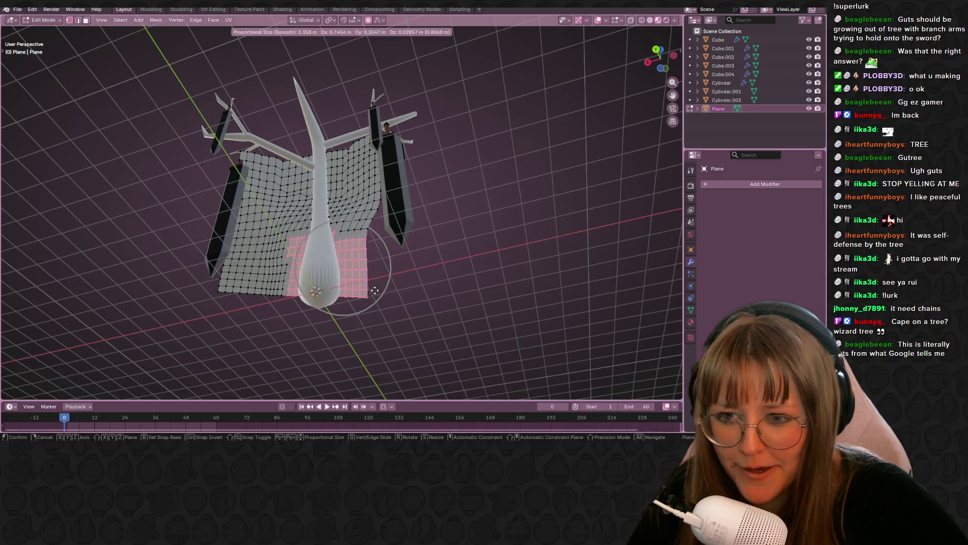
{"action": "left_click", "coordinate": [375, 290]}
{"action": "key", "text": "s"}
{"action": "right_click", "coordinate": [393, 272]}
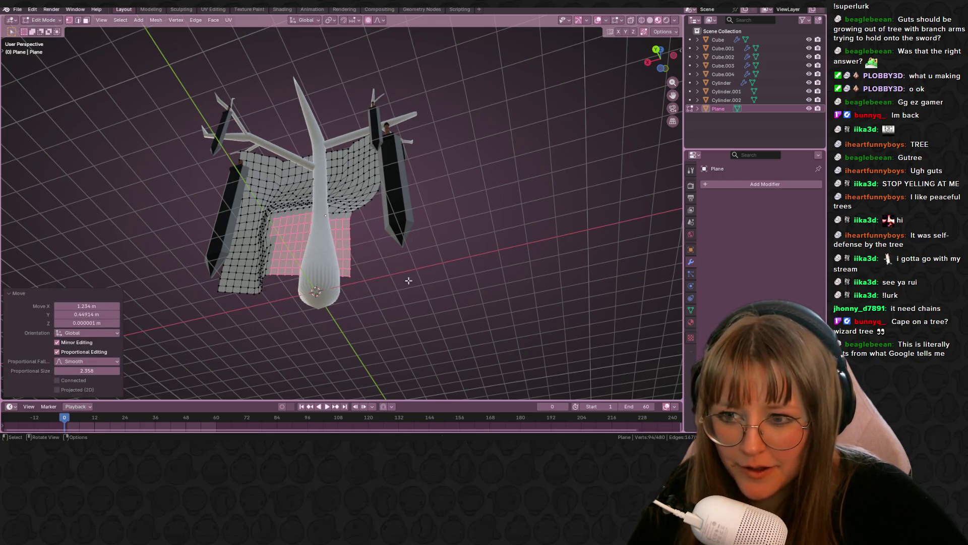
{"action": "key", "text": "s"}
{"action": "left_click", "coordinate": [389, 275]}
{"action": "middle_click_drag", "start_coordinate": [389, 275], "coordinate": [604, 120]}
{"action": "left_click", "coordinate": [664, 59]}
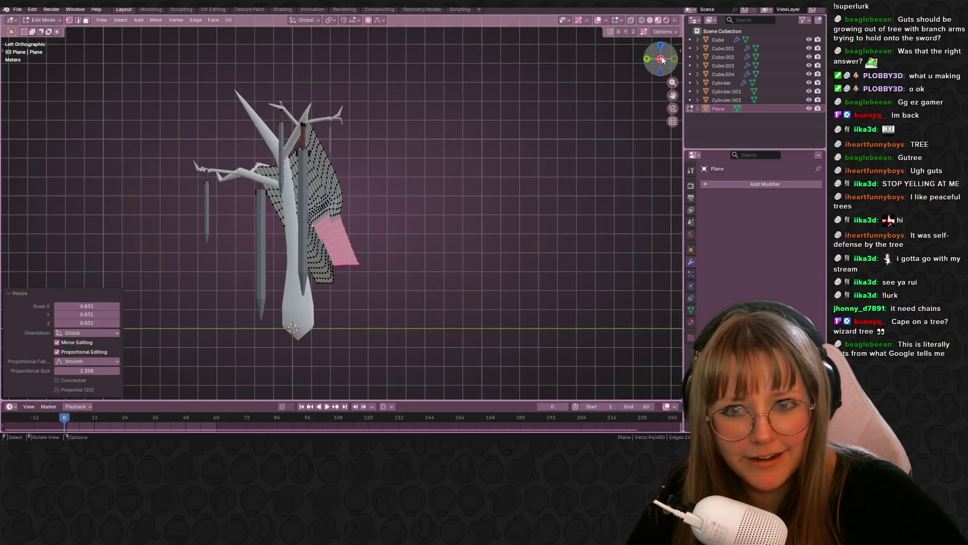
Rotate the selected cape vertices about -23.8° and move them with proportional editing
{"action": "middle_click_drag", "start_coordinate": [401, 314], "coordinate": [358, 332], "text": "shift"}
{"action": "key", "text": "r"}
{"action": "left_click", "coordinate": [400, 303]}
{"action": "key", "text": "g"}
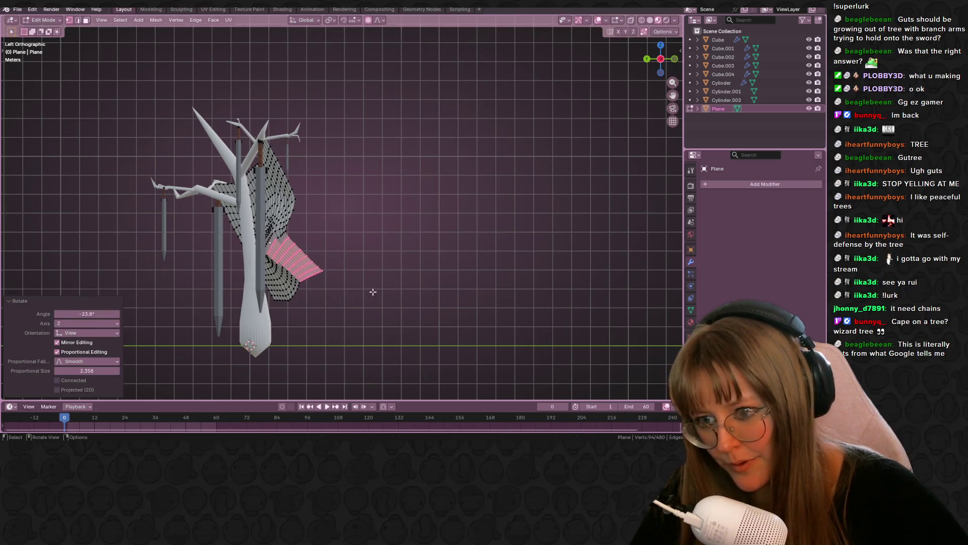
{"action": "left_click", "coordinate": [403, 278]}
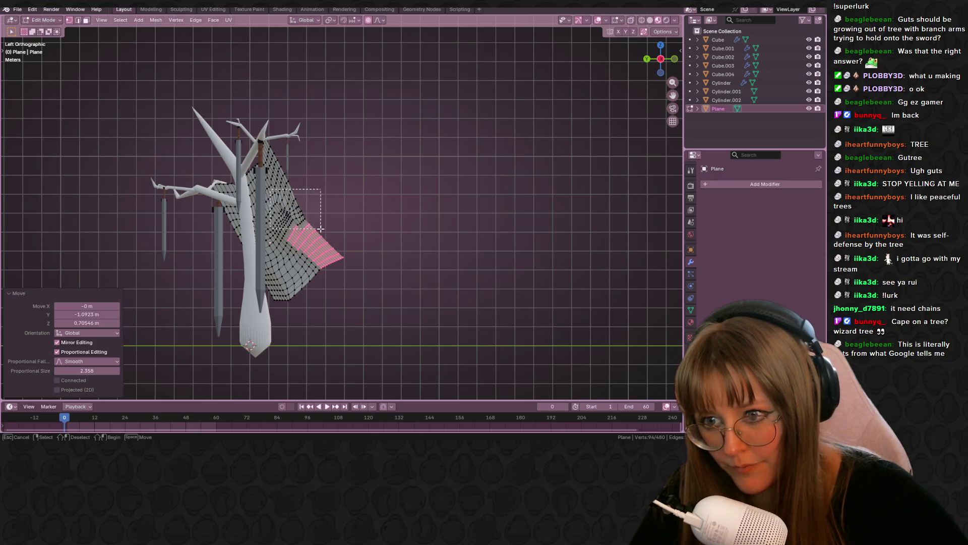
Select a patch of cape vertices and move it twice to swing the cloth outward
{"action": "left_click_drag", "start_coordinate": [321, 228], "coordinate": [320, 228]}
{"action": "key", "text": "g"}
{"action": "left_click", "coordinate": [302, 213]}
{"action": "mouse_move", "coordinate": [302, 213]}
{"action": "middle_mouse_down"}
{"action": "mouse_move", "coordinate": [333, 222]}
{"action": "mouse_move", "coordinate": [298, 250]}
{"action": "mouse_move", "coordinate": [209, 201]}
{"action": "mouse_move", "coordinate": [166, 204]}
{"action": "mouse_move", "coordinate": [242, 231]}
{"action": "middle_mouse_up"}
{"action": "key", "text": "g"}
{"action": "left_click", "coordinate": [307, 247]}
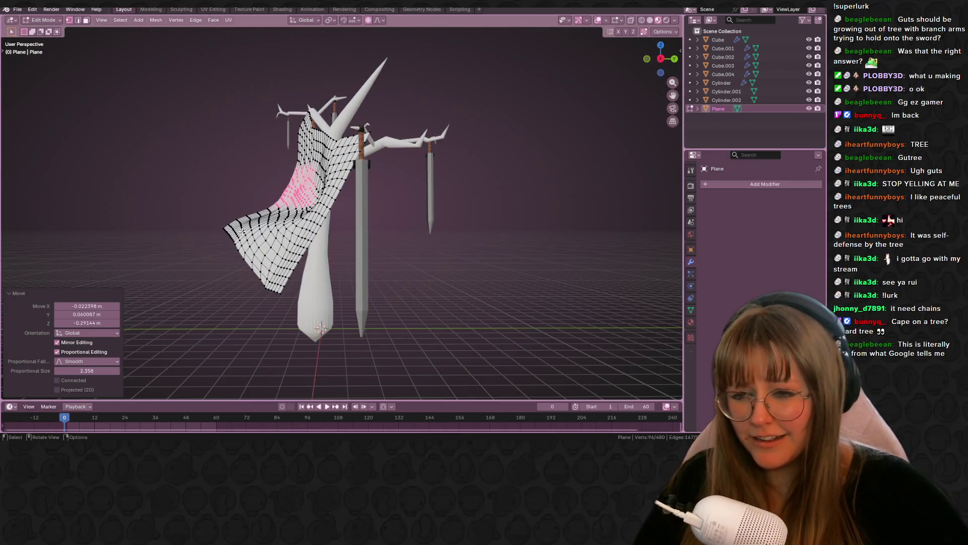
Select the lower cape vertices, rotate them about 8.36°, and move them
{"action": "left_click_drag", "start_coordinate": [321, 308], "coordinate": [321, 308]}
{"action": "middle_click_drag", "start_coordinate": [322, 308], "coordinate": [385, 287]}
{"action": "key", "text": "r"}
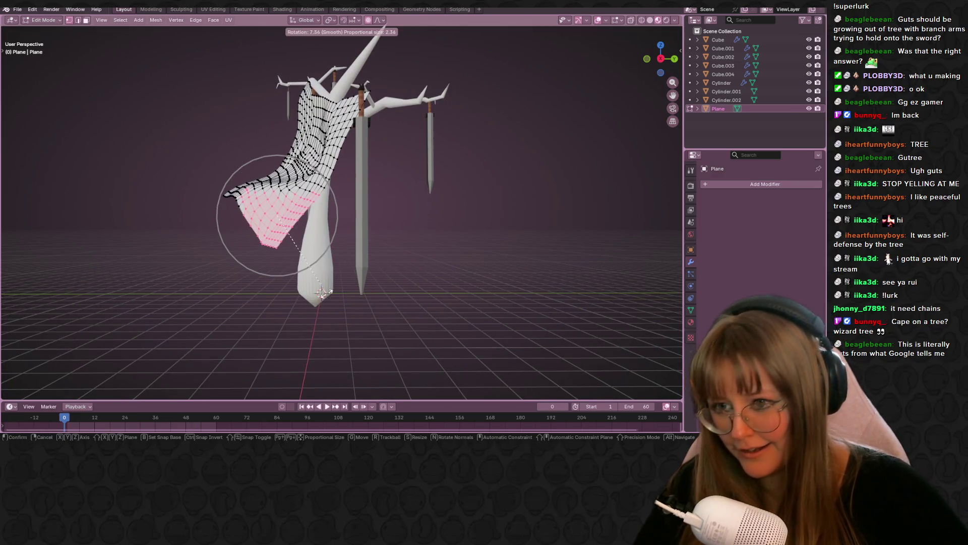
{"action": "left_click", "coordinate": [348, 314]}
{"action": "key", "text": "g"}
{"action": "left_click", "coordinate": [297, 309]}
In Top Orthographic view, move the cape vertices, rotate them -6.33°, then return to Object Mode
{"action": "mouse_move", "coordinate": [297, 308]}
{"action": "middle_mouse_down"}
{"action": "mouse_move", "coordinate": [331, 270]}
{"action": "mouse_move", "coordinate": [434, 268]}
{"action": "mouse_move", "coordinate": [386, 257]}
{"action": "middle_mouse_up"}
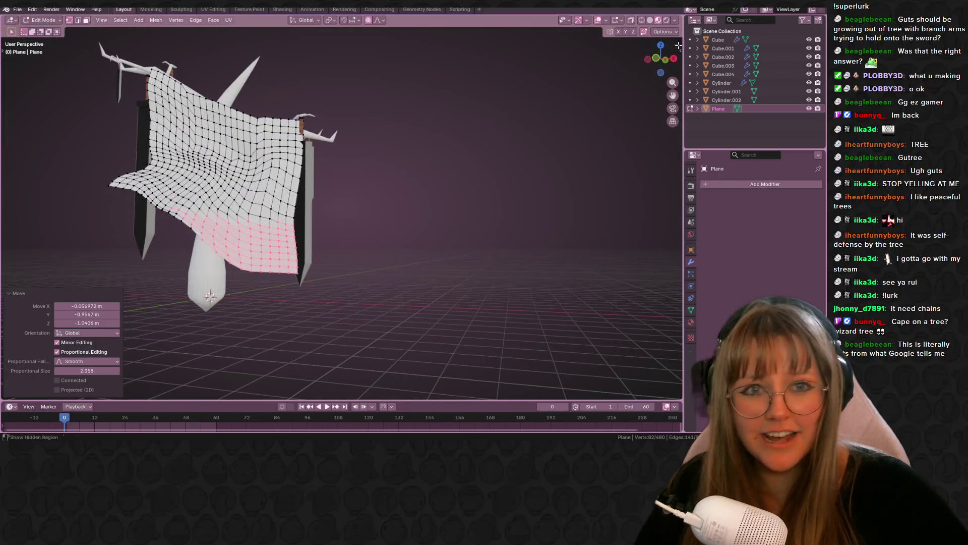
{"action": "left_click", "coordinate": [660, 45]}
{"action": "key", "text": "g"}
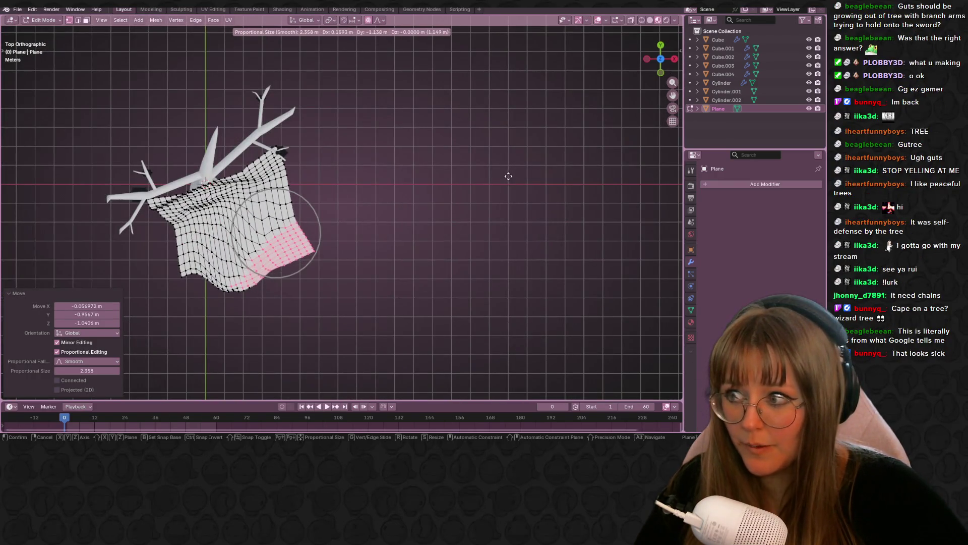
{"action": "left_click", "coordinate": [506, 174]}
{"action": "key", "text": "r"}
{"action": "left_click", "coordinate": [476, 230]}
{"action": "key", "text": "Tab"}
{"action": "mouse_move", "coordinate": [477, 231]}
{"action": "middle_mouse_down"}
{"action": "mouse_move", "coordinate": [345, 136]}
{"action": "mouse_move", "coordinate": [288, 163]}
{"action": "mouse_move", "coordinate": [319, 195]}
{"action": "middle_mouse_up"}
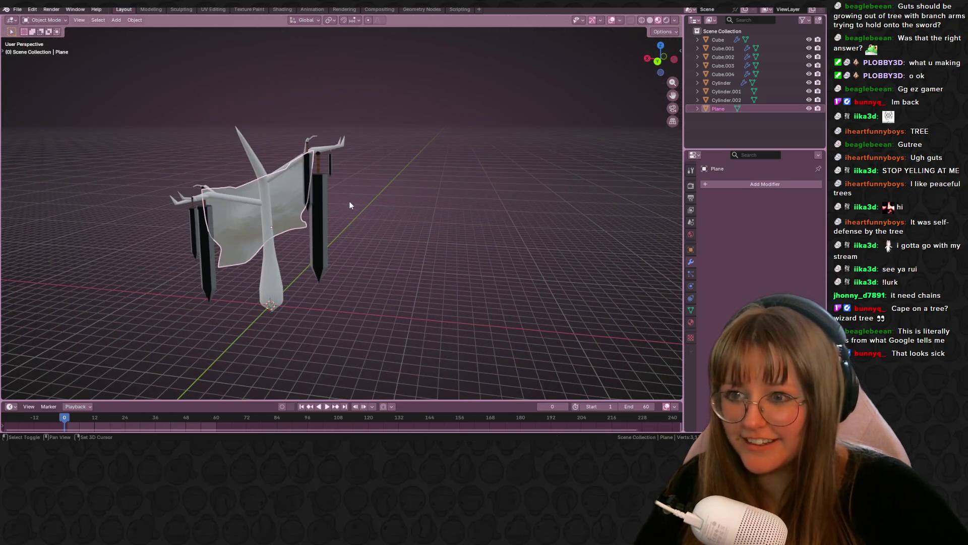
Apply Shade Smooth to the cloth Plane
{"action": "right_click", "coordinate": [299, 208]}
{"action": "left_click", "coordinate": [295, 207]}
{"action": "mouse_move", "coordinate": [386, 229]}
{"action": "middle_mouse_down"}
{"action": "mouse_move", "coordinate": [432, 244]}
{"action": "mouse_move", "coordinate": [575, 255]}
{"action": "mouse_move", "coordinate": [443, 212]}
{"action": "mouse_move", "coordinate": [332, 237]}
{"action": "mouse_move", "coordinate": [167, 247]}
{"action": "mouse_move", "coordinate": [42, 215]}
{"action": "middle_mouse_up"}
{"action": "mouse_move", "coordinate": [387, 252]}
{"action": "middle_mouse_down"}
{"action": "mouse_move", "coordinate": [213, 276]}
{"action": "mouse_move", "coordinate": [191, 259]}
{"action": "mouse_move", "coordinate": [186, 155]}
{"action": "mouse_move", "coordinate": [239, 281]}
{"action": "middle_mouse_up"}
In Left view, rotate and move sword Cube.001 and tilt the thin vertical sword
{"action": "left_click", "coordinate": [262, 238]}
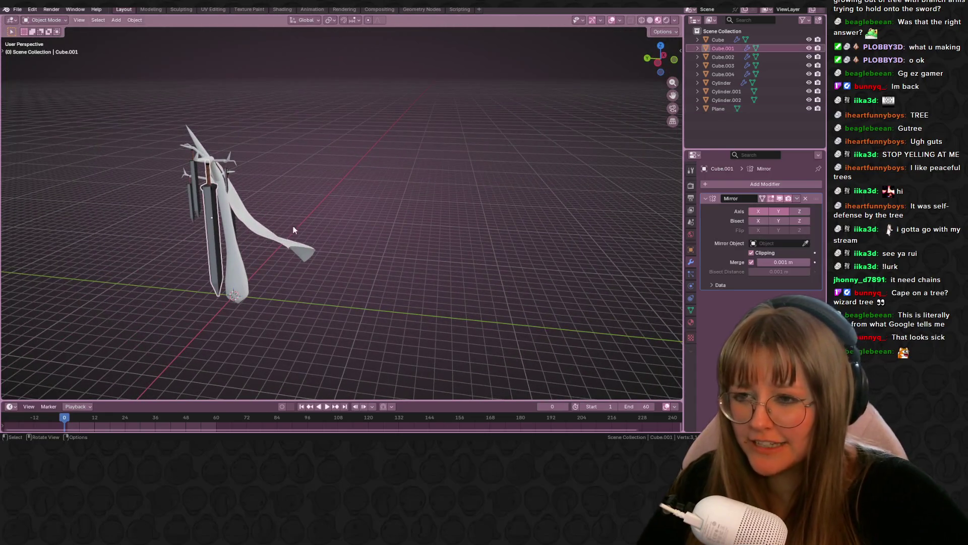
{"action": "left_click", "coordinate": [657, 64]}
{"action": "scroll", "coordinate": [298, 253], "scroll_direction": "up", "scroll_amount": 3}
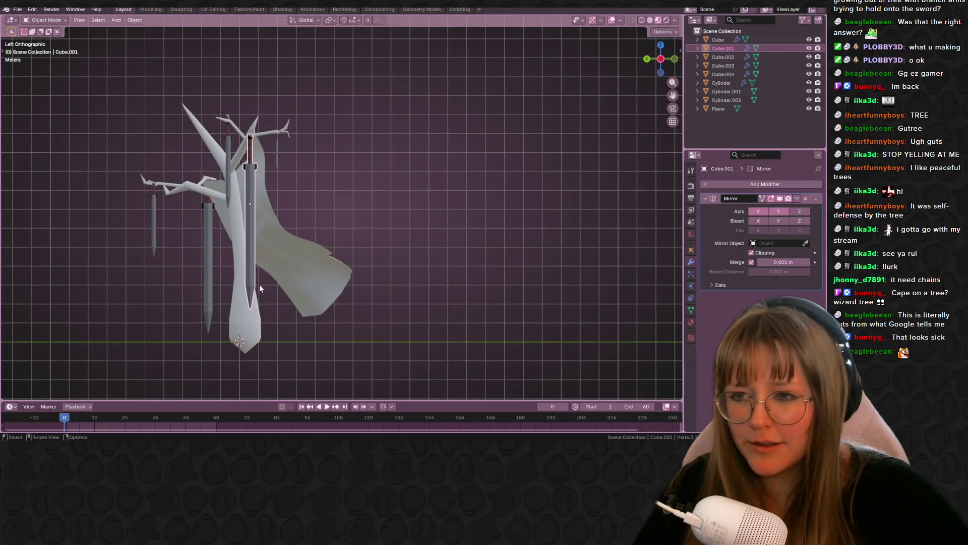
{"action": "key", "text": "r"}
{"action": "left_click", "coordinate": [255, 242]}
{"action": "key", "text": "g"}
{"action": "left_click", "coordinate": [250, 205]}
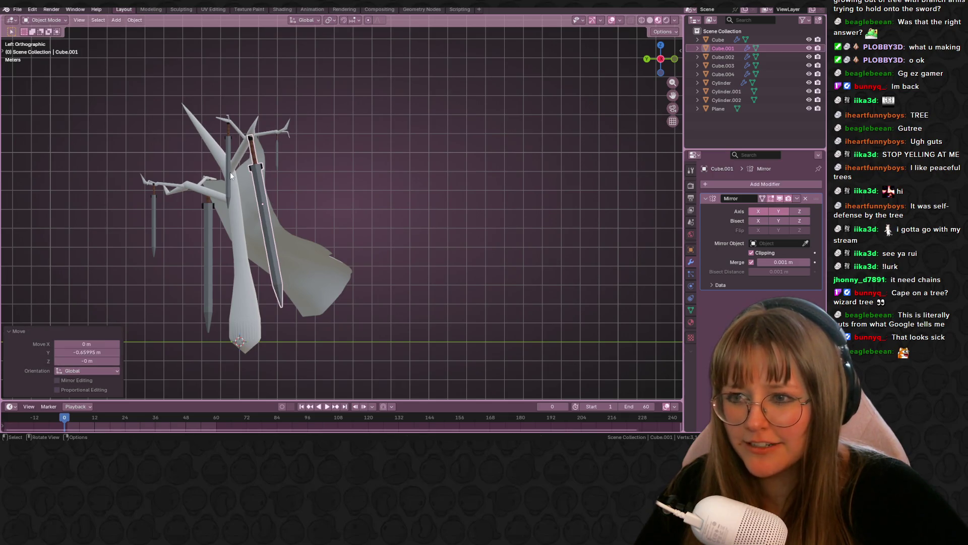
{"action": "left_click", "coordinate": [230, 172]}
Rotate the left sword Cube to tilt it
{"action": "key", "text": "r"}
{"action": "left_click", "coordinate": [237, 177]}
{"action": "left_click", "coordinate": [212, 230]}
{"action": "key", "text": "r"}
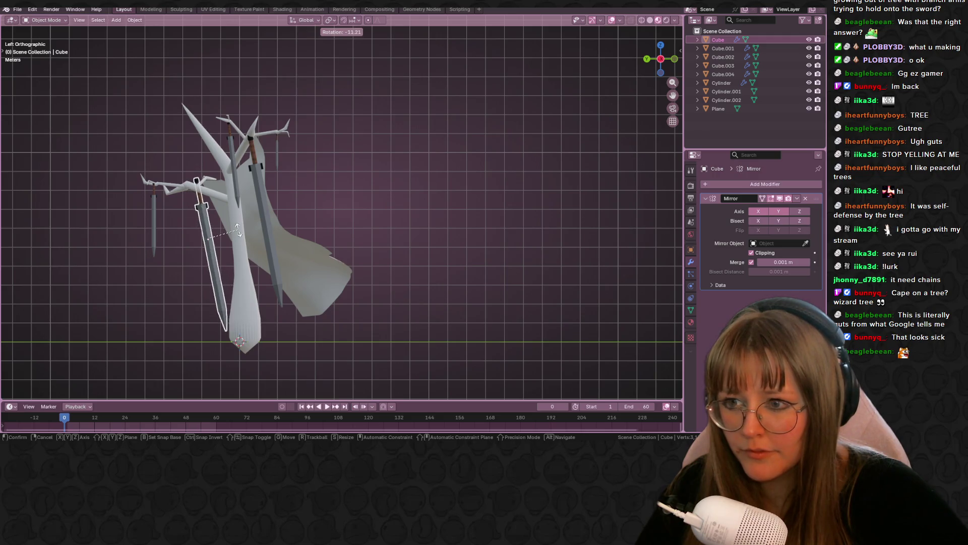
{"action": "left_click", "coordinate": [256, 230]}
Rotate sword Cube.003 about -16.7° and shift it to a new position
{"action": "left_click", "coordinate": [154, 222]}
{"action": "key", "text": "r"}
{"action": "left_click", "coordinate": [139, 197]}
{"action": "key", "text": "g"}
{"action": "left_click", "coordinate": [214, 245]}
{"action": "mouse_move", "coordinate": [214, 245]}
{"action": "middle_mouse_down"}
{"action": "mouse_move", "coordinate": [384, 237]}
{"action": "mouse_move", "coordinate": [504, 258]}
{"action": "mouse_move", "coordinate": [458, 276]}
{"action": "mouse_move", "coordinate": [580, 272]}
{"action": "mouse_move", "coordinate": [415, 255]}
{"action": "middle_mouse_up"}
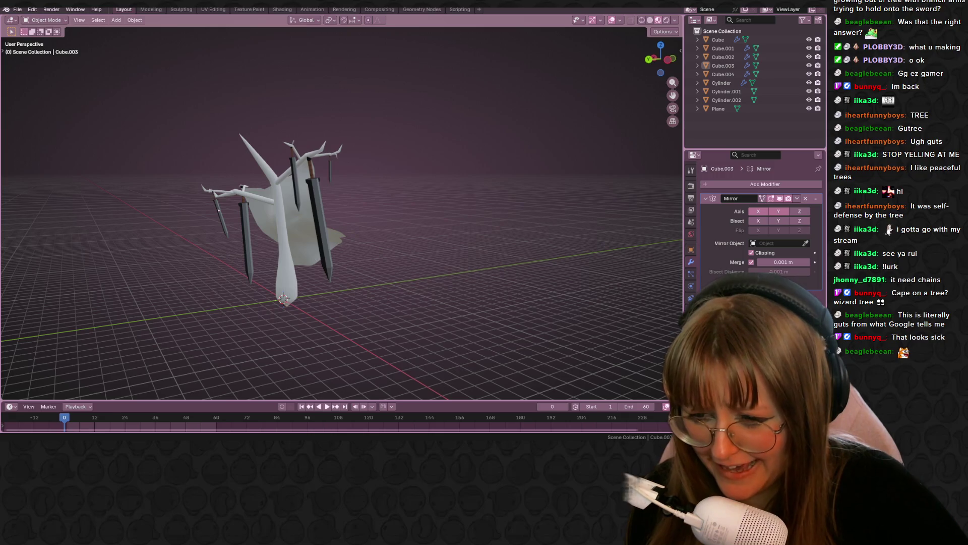
{"action": "left_click", "coordinate": [183, 427]}
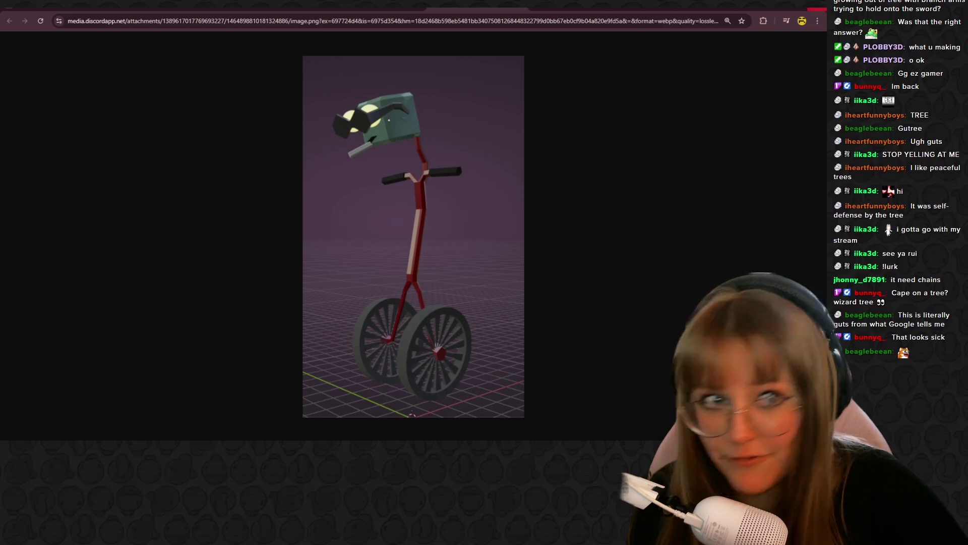
{"action": "key", "text": "alt+Tab"}
{"action": "middle_click_drag", "start_coordinate": [389, 279], "coordinate": [383, 353]}
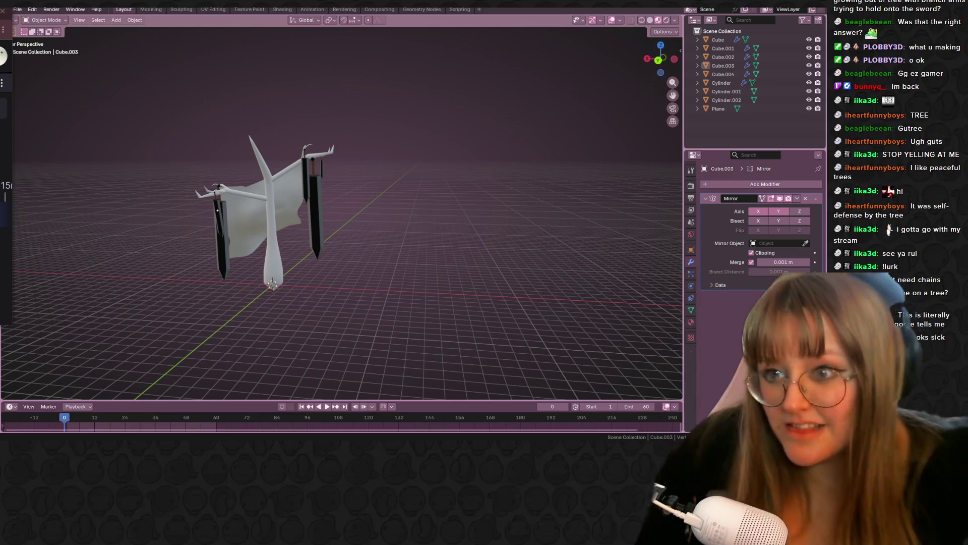
Select the cloth Plane and enter Edit Mode on it
{"action": "mouse_move", "coordinate": [255, 244]}
{"action": "middle_mouse_down"}
{"action": "mouse_move", "coordinate": [468, 183]}
{"action": "mouse_move", "coordinate": [462, 264]}
{"action": "mouse_move", "coordinate": [201, 198]}
{"action": "mouse_move", "coordinate": [122, 219]}
{"action": "mouse_move", "coordinate": [271, 220]}
{"action": "mouse_move", "coordinate": [319, 262]}
{"action": "mouse_move", "coordinate": [310, 193]}
{"action": "mouse_move", "coordinate": [465, 156]}
{"action": "mouse_move", "coordinate": [483, 184]}
{"action": "middle_mouse_up"}
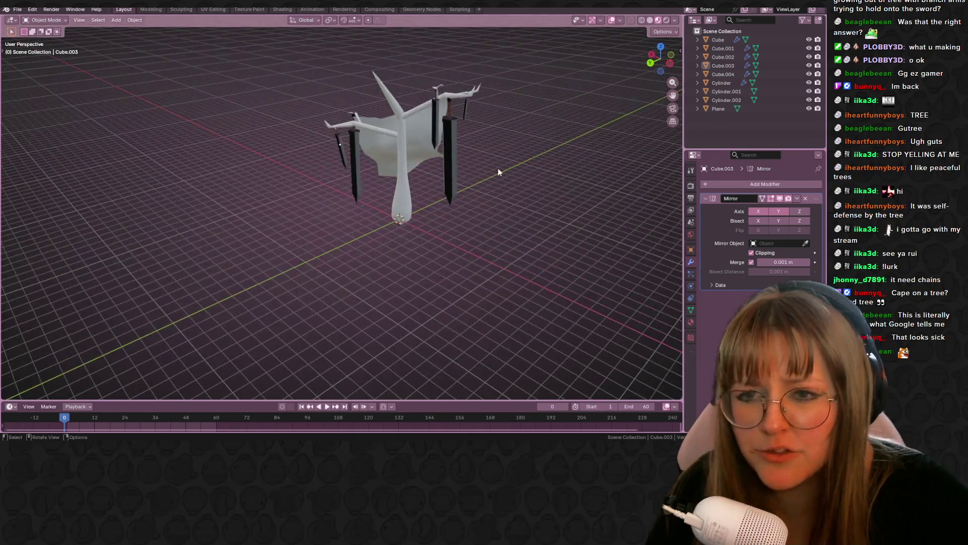
{"action": "mouse_move", "coordinate": [544, 148]}
{"action": "middle_mouse_down"}
{"action": "mouse_move", "coordinate": [480, 159]}
{"action": "mouse_move", "coordinate": [504, 177]}
{"action": "mouse_move", "coordinate": [350, 134]}
{"action": "mouse_move", "coordinate": [370, 194]}
{"action": "mouse_move", "coordinate": [268, 217]}
{"action": "mouse_move", "coordinate": [328, 251]}
{"action": "mouse_move", "coordinate": [296, 259]}
{"action": "middle_mouse_up"}
{"action": "key", "text": "Tab"}
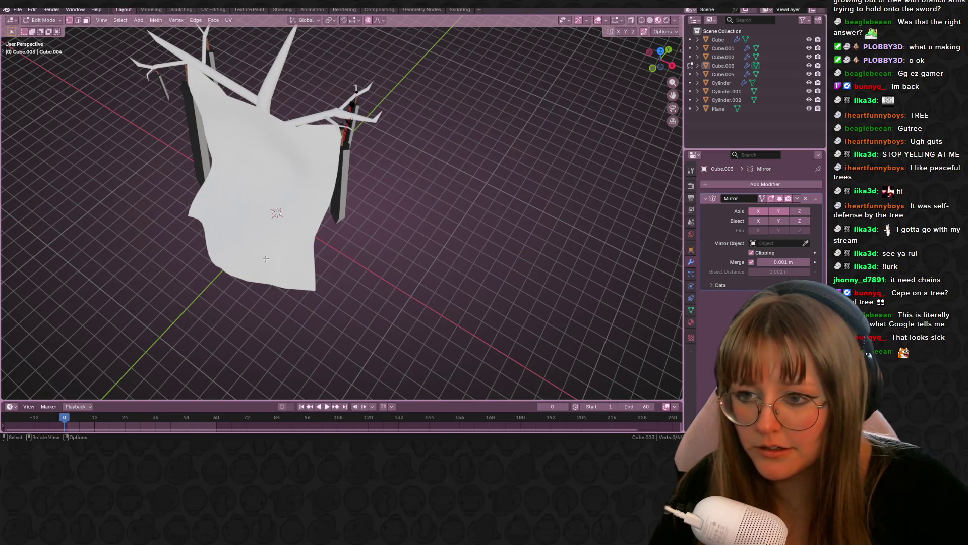
{"action": "key", "text": "Tab"}
{"action": "left_click", "coordinate": [50, 22]}
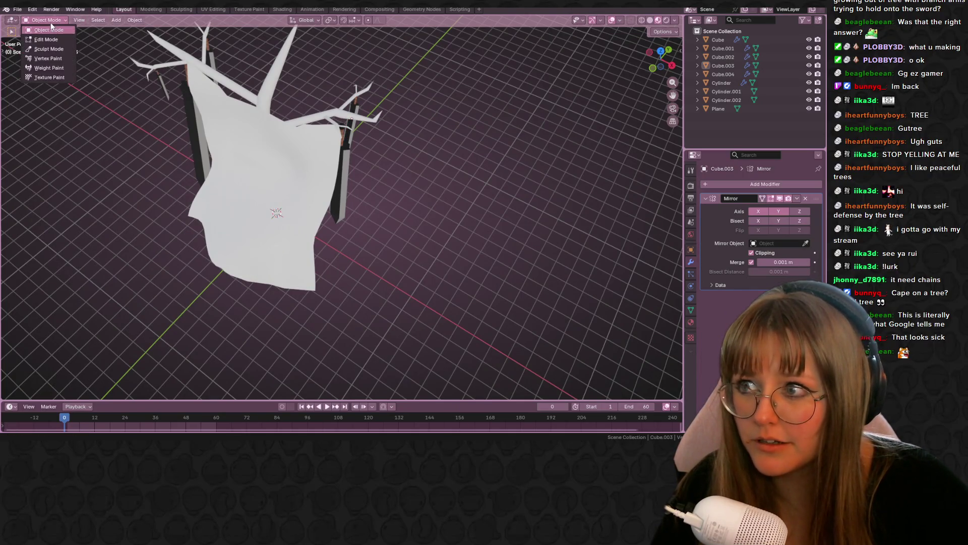
{"action": "left_click", "coordinate": [246, 196]}
{"action": "mouse_move", "coordinate": [246, 196]}
{"action": "middle_mouse_down"}
{"action": "mouse_move", "coordinate": [286, 217]}
{"action": "mouse_move", "coordinate": [406, 231]}
{"action": "mouse_move", "coordinate": [282, 237]}
{"action": "middle_mouse_up"}
{"action": "key", "text": "Tab"}
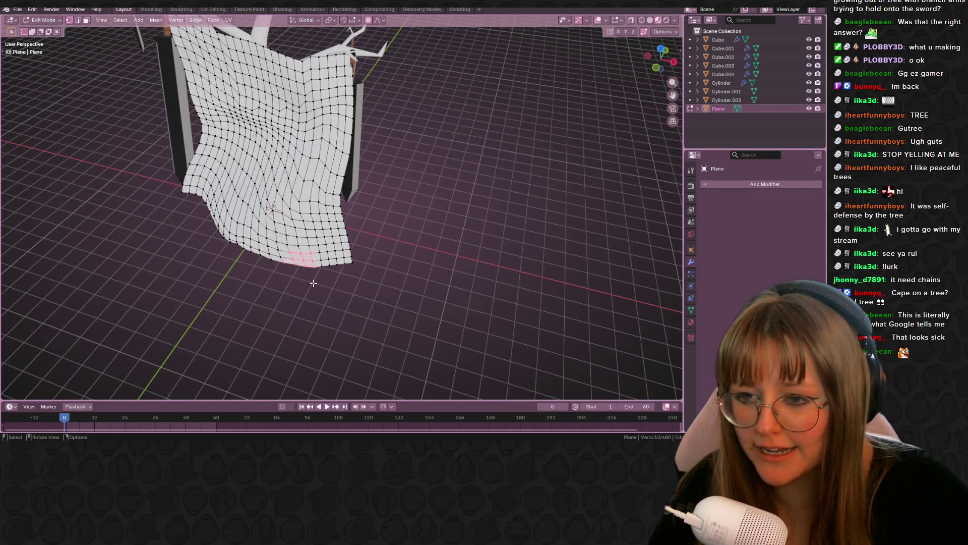
Pull the cloth's lower edge with a shrunken proportional falloff, then select the trunk in Object Mode
{"action": "key", "text": "g"}
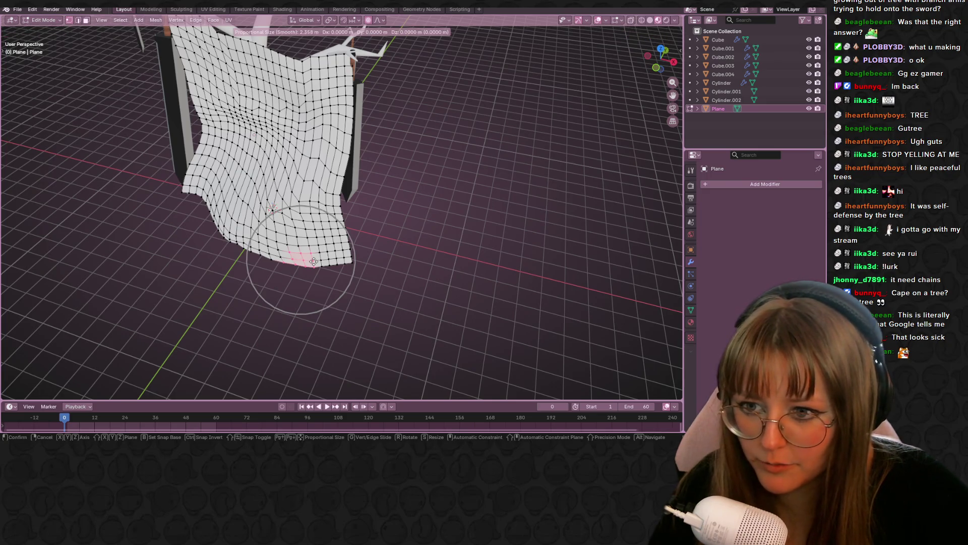
{"action": "scroll", "coordinate": [314, 261], "scroll_direction": "up", "scroll_amount": 15}
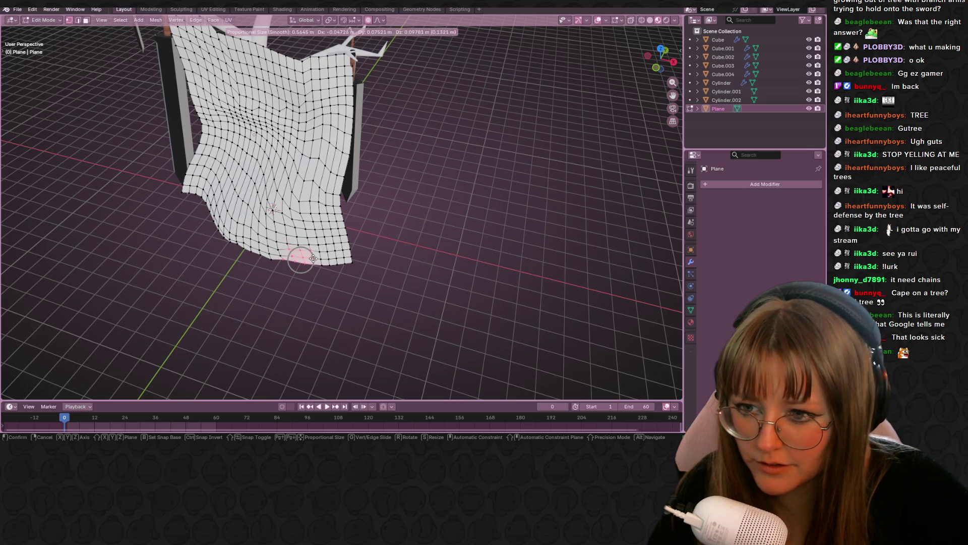
{"action": "left_click", "coordinate": [313, 258]}
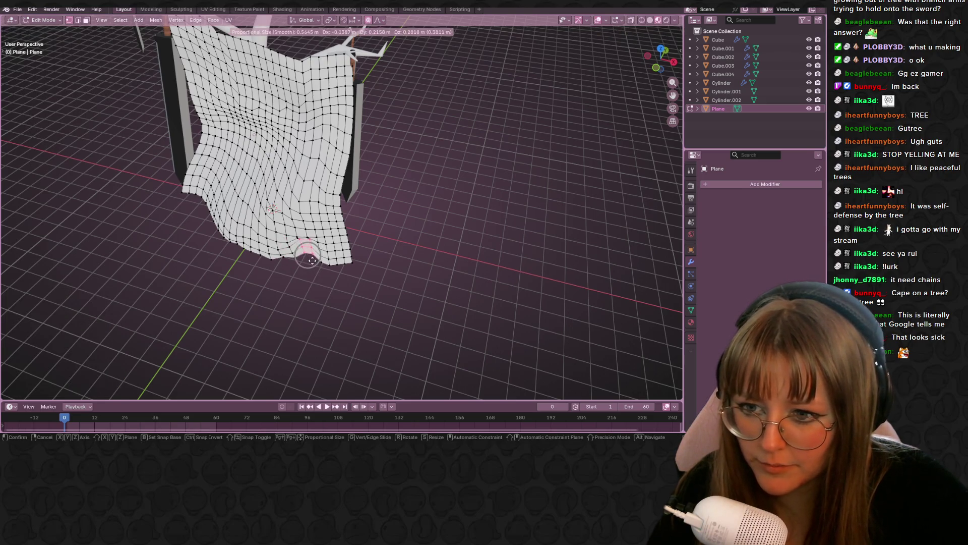
{"action": "mouse_move", "coordinate": [350, 272]}
{"action": "middle_mouse_down"}
{"action": "mouse_move", "coordinate": [548, 236]}
{"action": "mouse_move", "coordinate": [525, 201]}
{"action": "mouse_move", "coordinate": [586, 235]}
{"action": "mouse_move", "coordinate": [431, 207]}
{"action": "mouse_move", "coordinate": [365, 229]}
{"action": "mouse_move", "coordinate": [452, 227]}
{"action": "mouse_move", "coordinate": [514, 205]}
{"action": "mouse_move", "coordinate": [558, 244]}
{"action": "middle_mouse_up"}
{"action": "key", "text": "Tab"}
{"action": "left_click", "coordinate": [555, 214]}
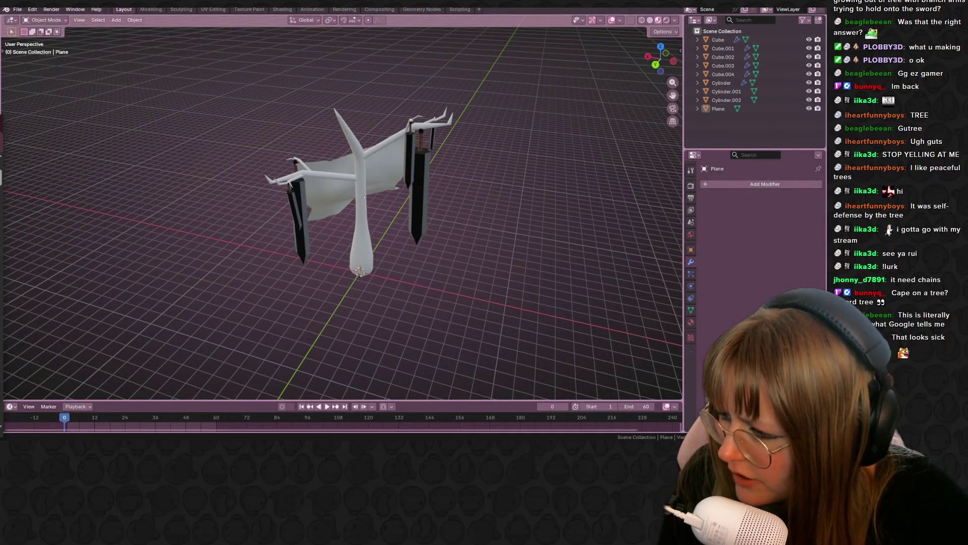
{"action": "mouse_move", "coordinate": [482, 230]}
{"action": "middle_mouse_down"}
{"action": "mouse_move", "coordinate": [586, 353]}
{"action": "mouse_move", "coordinate": [527, 265]}
{"action": "mouse_move", "coordinate": [455, 214]}
{"action": "mouse_move", "coordinate": [162, 207]}
{"action": "mouse_move", "coordinate": [249, 225]}
{"action": "middle_mouse_up"}
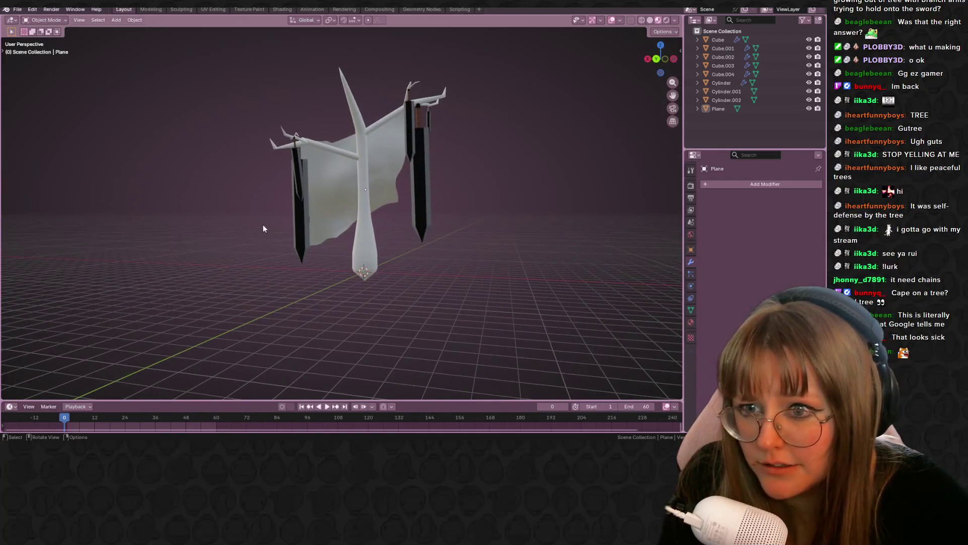
{"action": "left_click", "coordinate": [363, 247]}
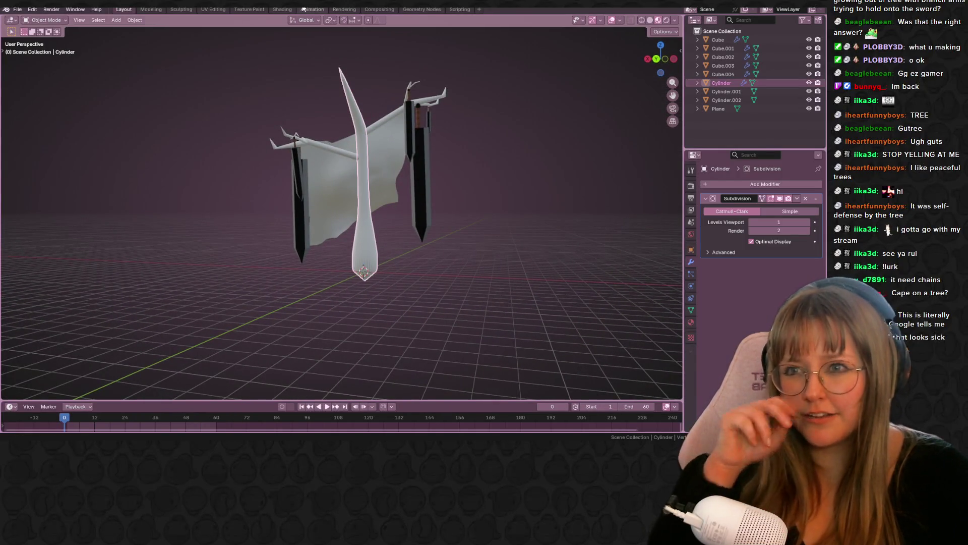
In the Shading workspace, give the first branch a new dark brown material
{"action": "left_click", "coordinate": [349, 153], "text": "shift"}
{"action": "left_click", "coordinate": [384, 119], "text": "shift"}
{"action": "left_click", "coordinate": [282, 9]}
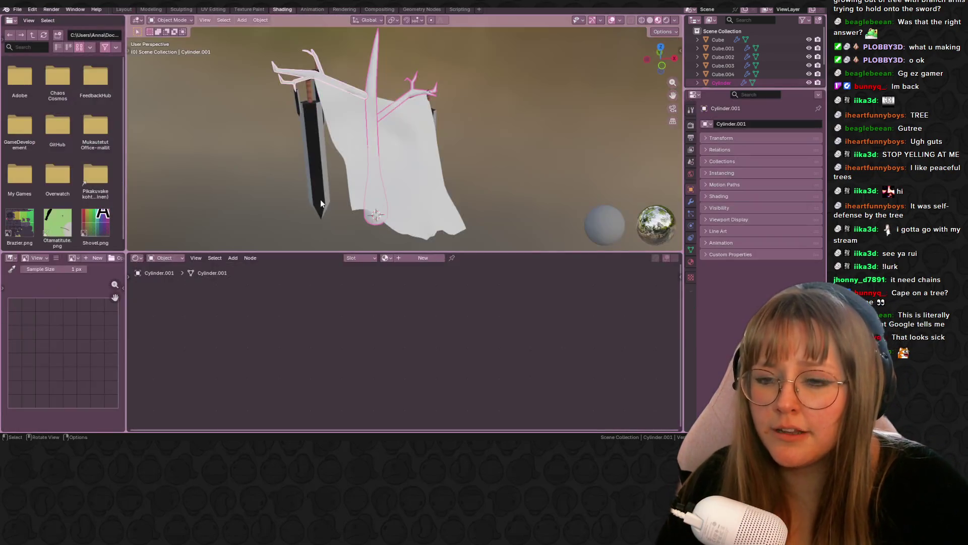
{"action": "left_click", "coordinate": [403, 260]}
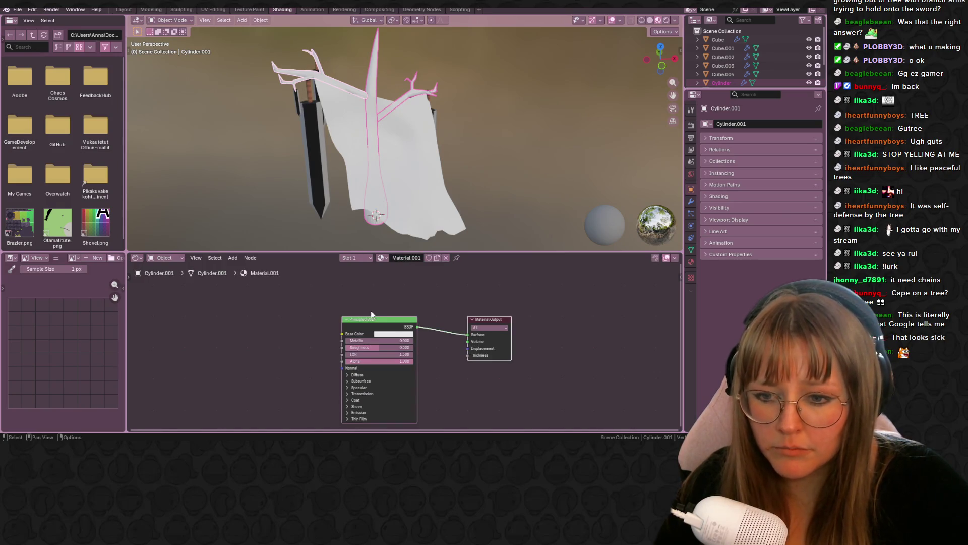
{"action": "left_click", "coordinate": [393, 333]}
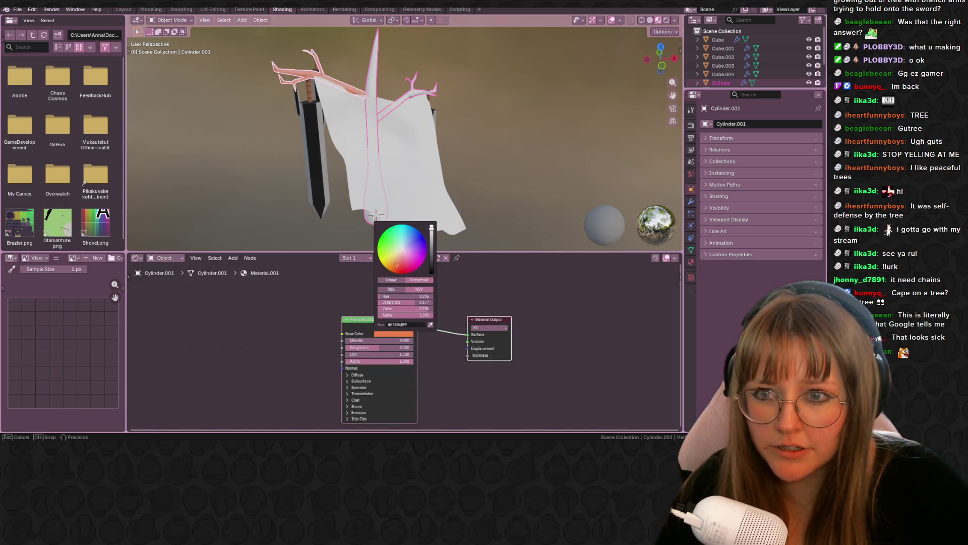
{"action": "left_click_drag", "start_coordinate": [432, 250], "coordinate": [431, 259]}
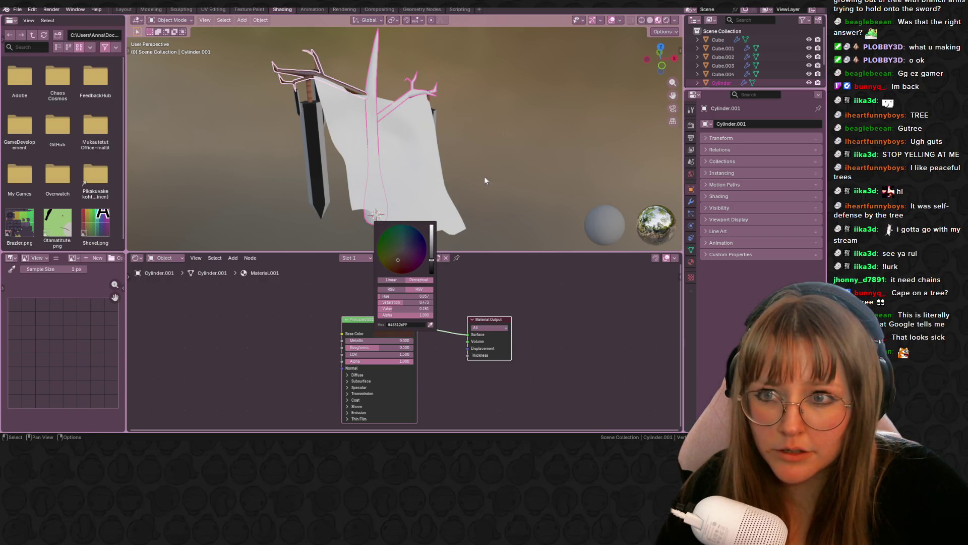
{"action": "left_click", "coordinate": [401, 106]}
Give branch Cylinder.002 a new mid-grey material
{"action": "left_click", "coordinate": [406, 90]}
{"action": "left_click", "coordinate": [406, 96]}
{"action": "left_click", "coordinate": [408, 259]}
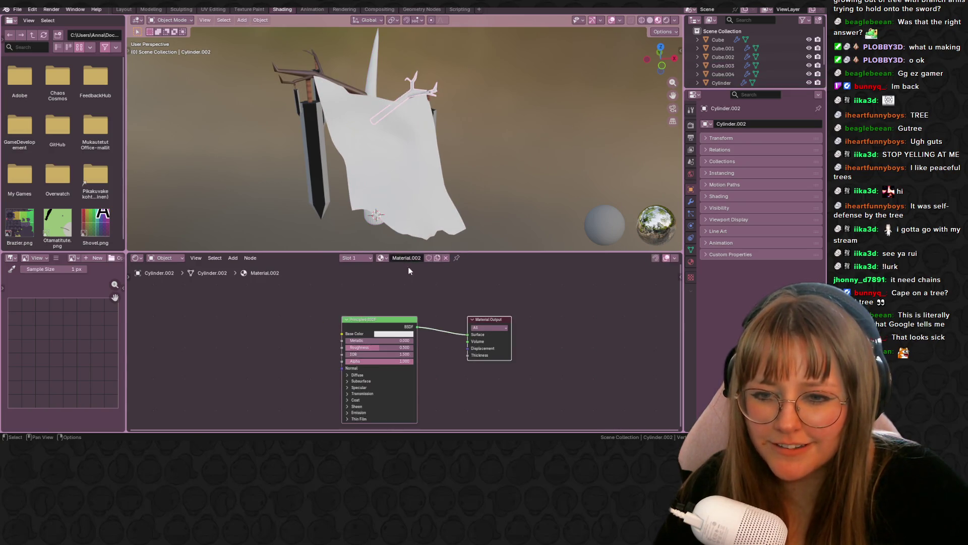
{"action": "left_click", "coordinate": [390, 334]}
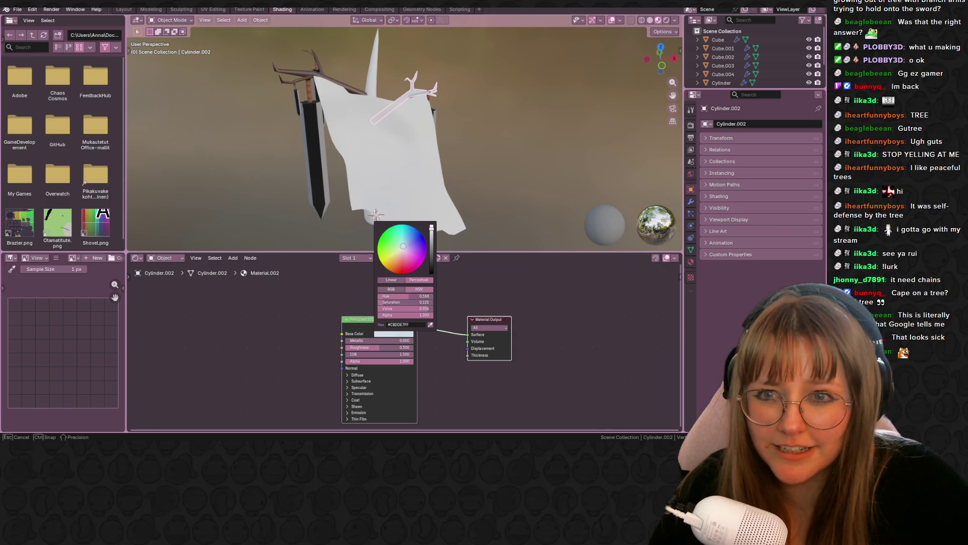
{"action": "mouse_move", "coordinate": [490, 161]}
{"action": "middle_mouse_down"}
{"action": "mouse_move", "coordinate": [429, 146]}
{"action": "mouse_move", "coordinate": [413, 161]}
{"action": "middle_mouse_up"}
{"action": "left_click", "coordinate": [400, 335]}
{"action": "left_click_drag", "start_coordinate": [434, 257], "coordinate": [432, 247]}
{"action": "middle_click_drag", "start_coordinate": [524, 153], "coordinate": [494, 143]}
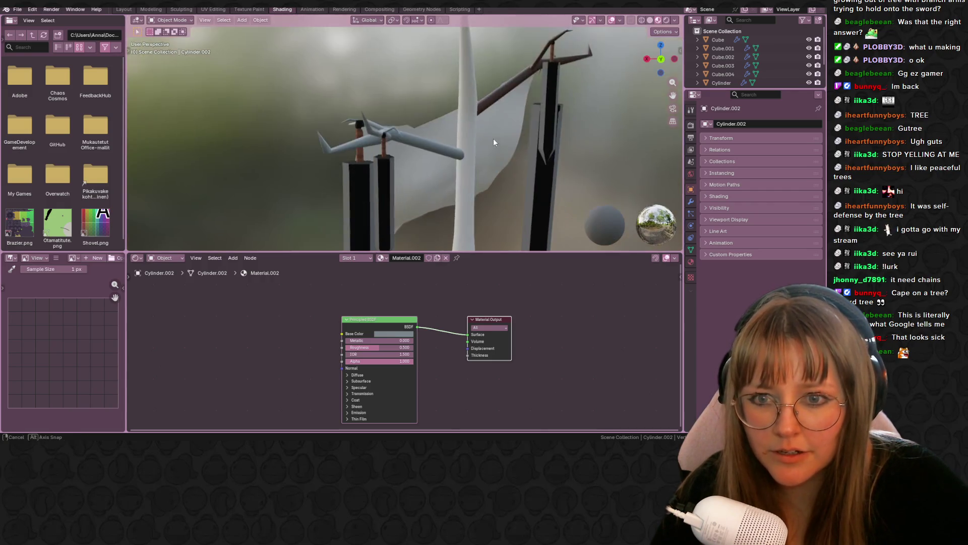
Give the trunk a new material with an eyedropper-sampled brown colour and roughness 1.000
{"action": "left_click", "coordinate": [650, 20]}
{"action": "left_click", "coordinate": [479, 122]}
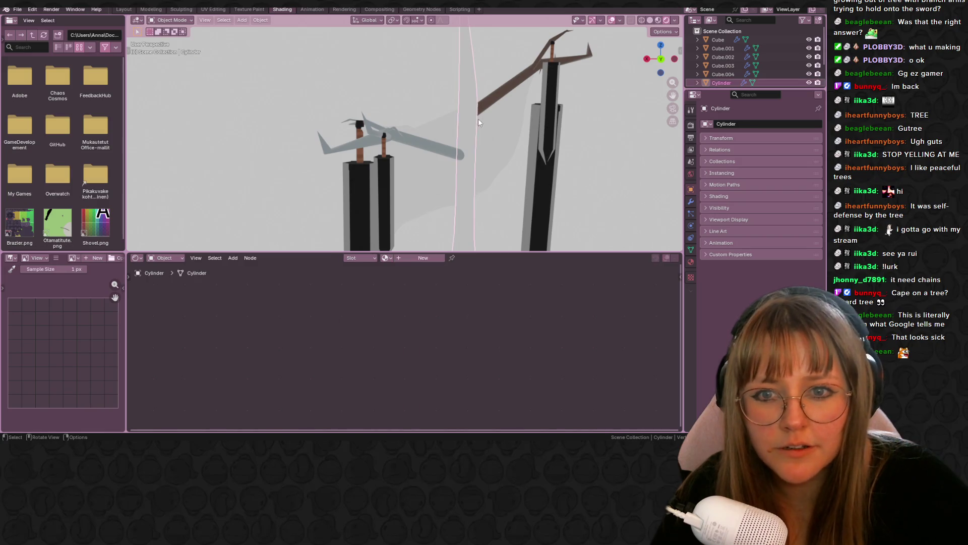
{"action": "left_click", "coordinate": [409, 257]}
{"action": "left_click", "coordinate": [392, 332]}
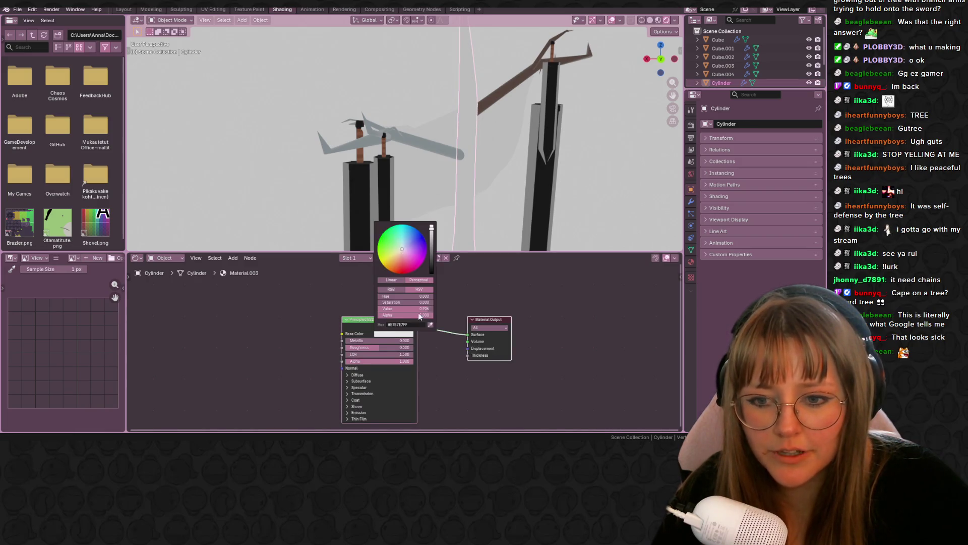
{"action": "left_click", "coordinate": [431, 325]}
{"action": "mouse_move", "coordinate": [541, 171]}
{"action": "middle_mouse_down"}
{"action": "mouse_move", "coordinate": [610, 153]}
{"action": "mouse_move", "coordinate": [580, 169]}
{"action": "mouse_move", "coordinate": [624, 192]}
{"action": "mouse_move", "coordinate": [534, 107]}
{"action": "mouse_move", "coordinate": [524, 174]}
{"action": "mouse_move", "coordinate": [484, 238]}
{"action": "middle_mouse_up"}
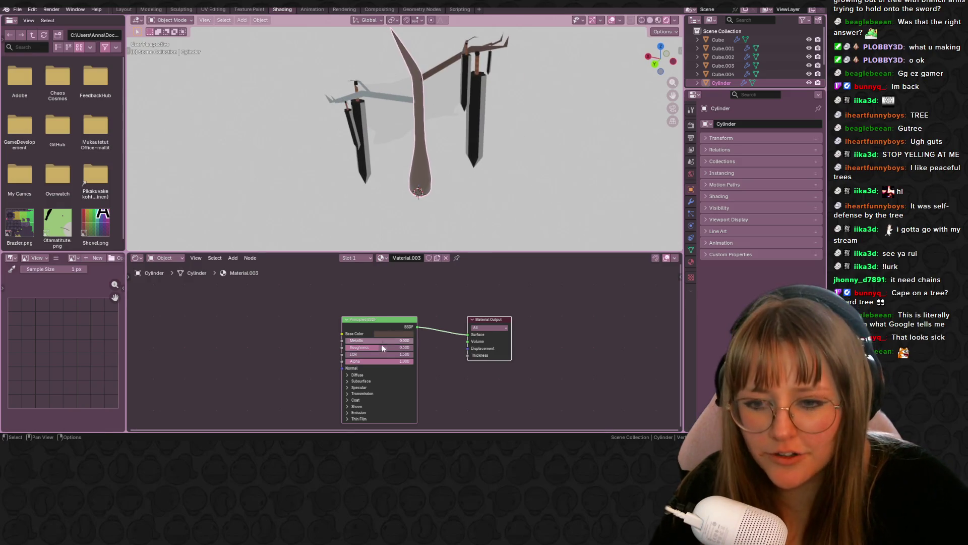
{"action": "left_click_drag", "start_coordinate": [383, 347], "coordinate": [415, 347]}
{"action": "middle_click_drag", "start_coordinate": [439, 166], "coordinate": [450, 151]}
{"action": "left_click", "coordinate": [450, 151]}
Check the brown branch, grey branch and trunk in Material Preview, then select the cloth
{"action": "left_click", "coordinate": [452, 72]}
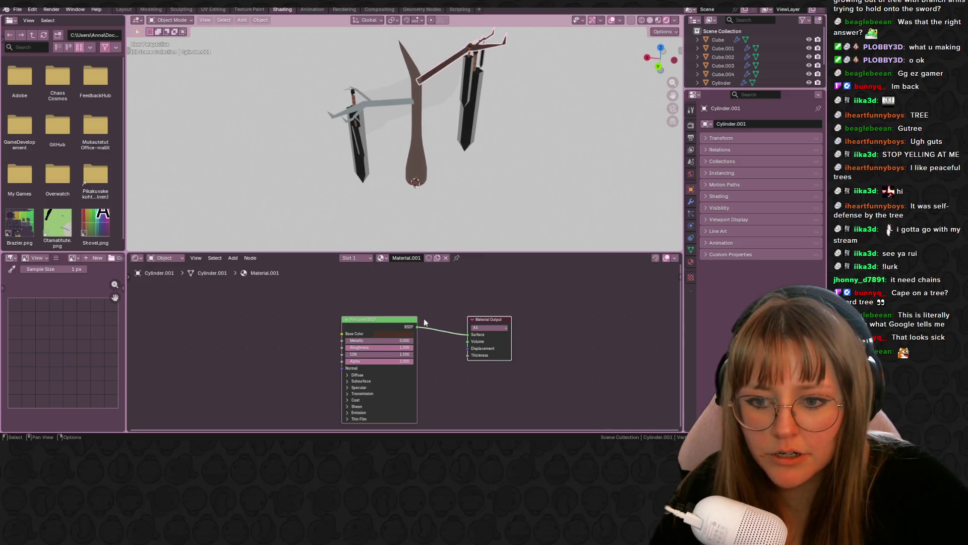
{"action": "middle_click_drag", "start_coordinate": [432, 217], "coordinate": [437, 162]}
{"action": "left_click", "coordinate": [392, 104]}
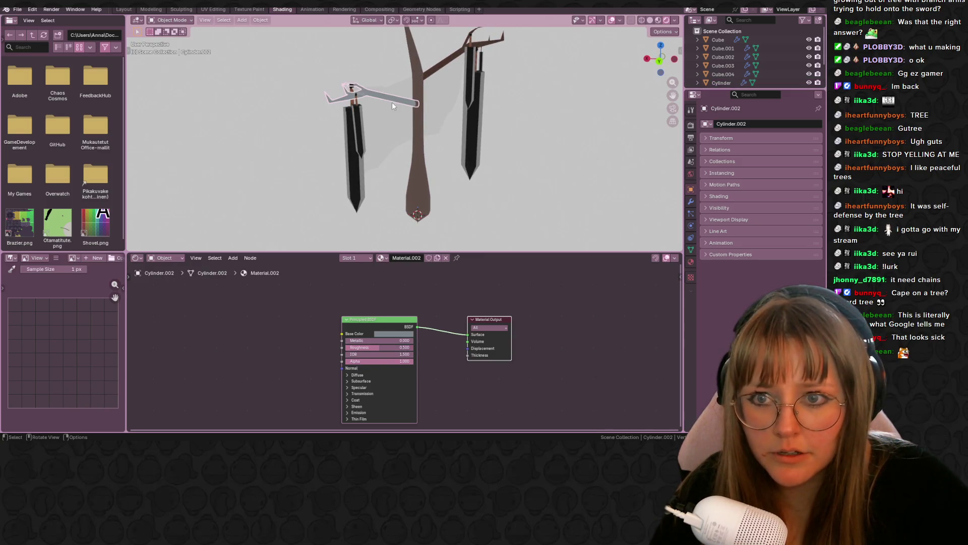
{"action": "left_click", "coordinate": [419, 201]}
{"action": "mouse_move", "coordinate": [419, 202]}
{"action": "middle_mouse_down"}
{"action": "mouse_move", "coordinate": [509, 170]}
{"action": "mouse_move", "coordinate": [582, 163]}
{"action": "mouse_move", "coordinate": [462, 85]}
{"action": "mouse_move", "coordinate": [433, 190]}
{"action": "mouse_move", "coordinate": [264, 130]}
{"action": "middle_mouse_up"}
{"action": "left_click", "coordinate": [658, 20]}
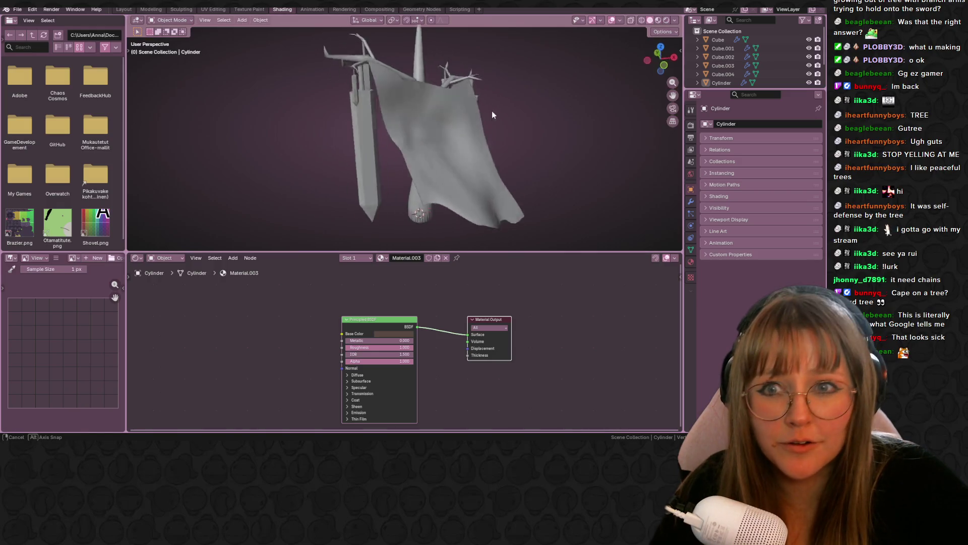
{"action": "middle_click_drag", "start_coordinate": [504, 152], "coordinate": [447, 125]}
{"action": "left_click", "coordinate": [447, 125]}
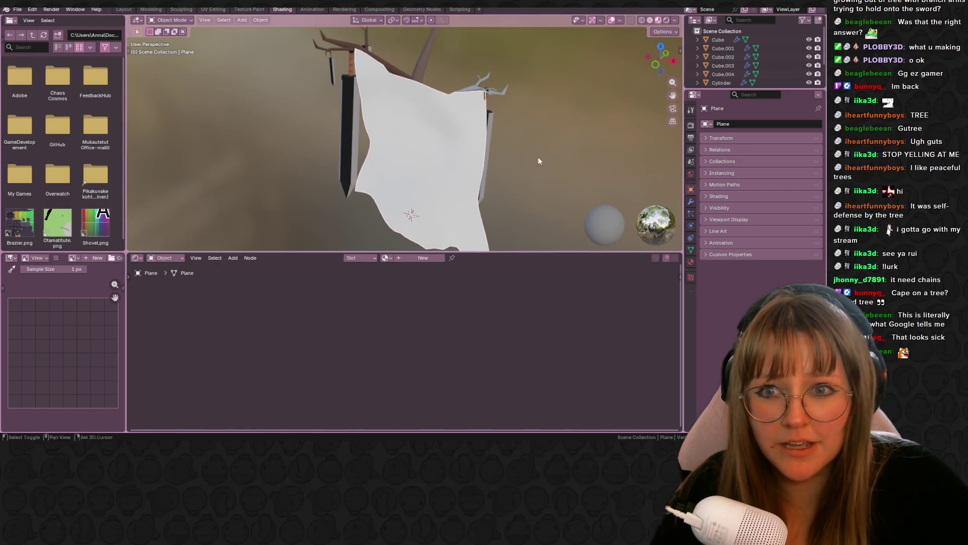
Give the cloth new Material.004 with a dark grey base colour and roughness 0.605
{"action": "middle_click_drag", "start_coordinate": [537, 157], "coordinate": [513, 202]}
{"action": "left_click", "coordinate": [423, 257]}
{"action": "left_click", "coordinate": [381, 334]}
{"action": "left_click", "coordinate": [393, 334]}
{"action": "left_click_drag", "start_coordinate": [431, 237], "coordinate": [431, 266]}
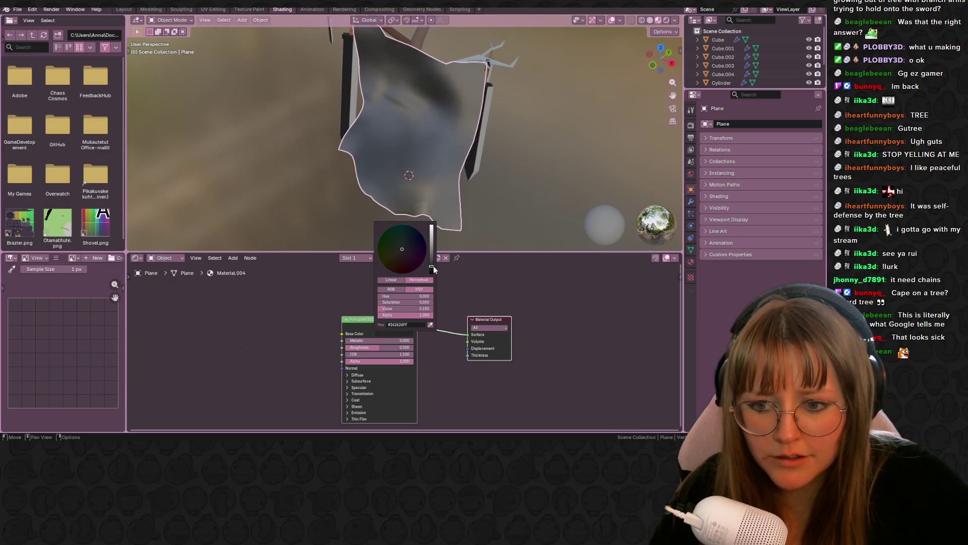
{"action": "mouse_move", "coordinate": [500, 149]}
{"action": "middle_mouse_down"}
{"action": "mouse_move", "coordinate": [481, 123]}
{"action": "mouse_move", "coordinate": [487, 187]}
{"action": "mouse_move", "coordinate": [444, 134]}
{"action": "mouse_move", "coordinate": [534, 160]}
{"action": "mouse_move", "coordinate": [504, 192]}
{"action": "middle_mouse_up"}
{"action": "mouse_move", "coordinate": [379, 349]}
{"action": "left_mouse_down"}
{"action": "mouse_move", "coordinate": [419, 349]}
{"action": "mouse_move", "coordinate": [387, 348]}
{"action": "left_mouse_up"}
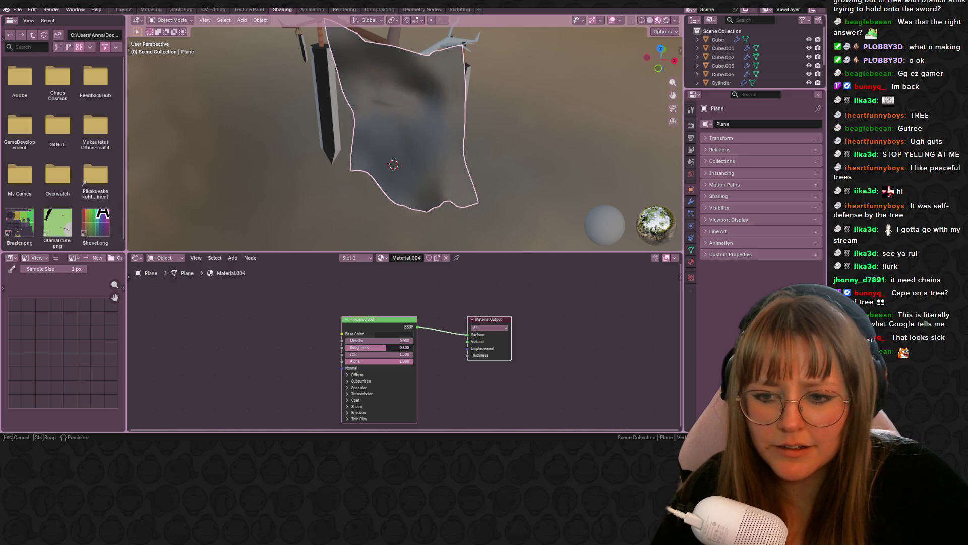
{"action": "mouse_move", "coordinate": [398, 211]}
{"action": "middle_mouse_down"}
{"action": "mouse_move", "coordinate": [356, 144]}
{"action": "mouse_move", "coordinate": [304, 162]}
{"action": "mouse_move", "coordinate": [521, 117]}
{"action": "mouse_move", "coordinate": [518, 138]}
{"action": "mouse_move", "coordinate": [432, 140]}
{"action": "middle_mouse_up"}
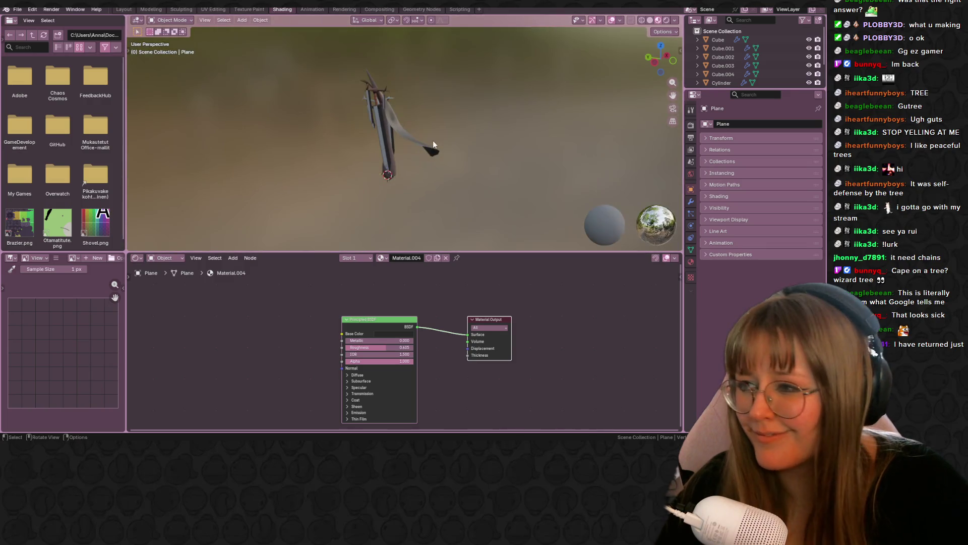
{"action": "left_click", "coordinate": [123, 9]}
Darken the trunk's Principled BSDF base colour in Shading, then view the tree in Layout
{"action": "mouse_move", "coordinate": [368, 167]}
{"action": "middle_mouse_down"}
{"action": "mouse_move", "coordinate": [552, 223]}
{"action": "mouse_move", "coordinate": [274, 265]}
{"action": "middle_mouse_up"}
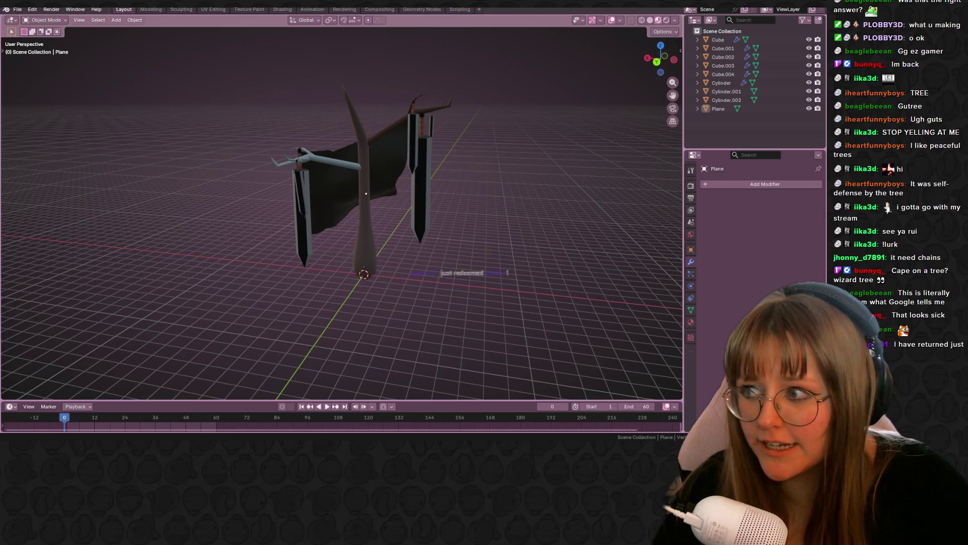
{"action": "scroll", "coordinate": [455, 228], "scroll_direction": "up", "scroll_amount": 3}
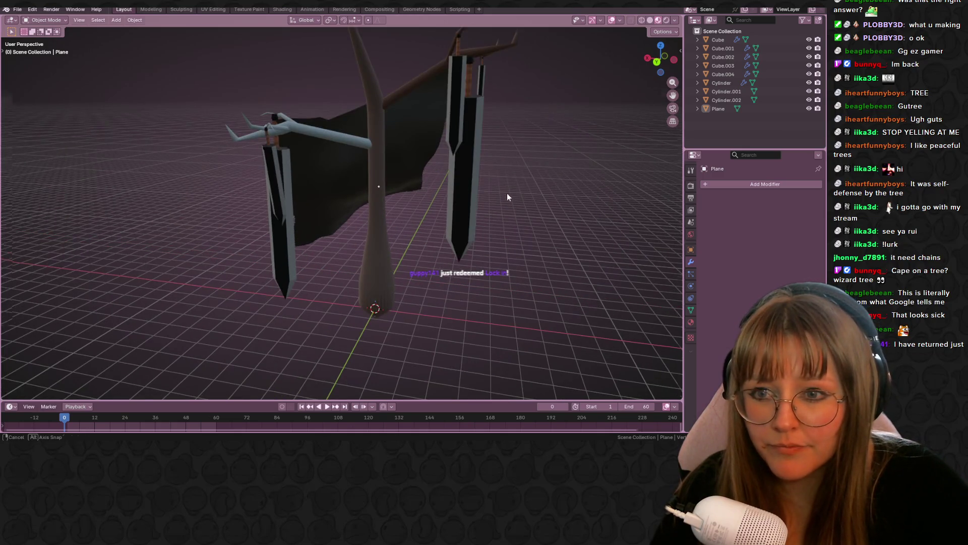
{"action": "middle_click_drag", "start_coordinate": [507, 195], "coordinate": [338, 231]}
{"action": "left_click", "coordinate": [376, 266]}
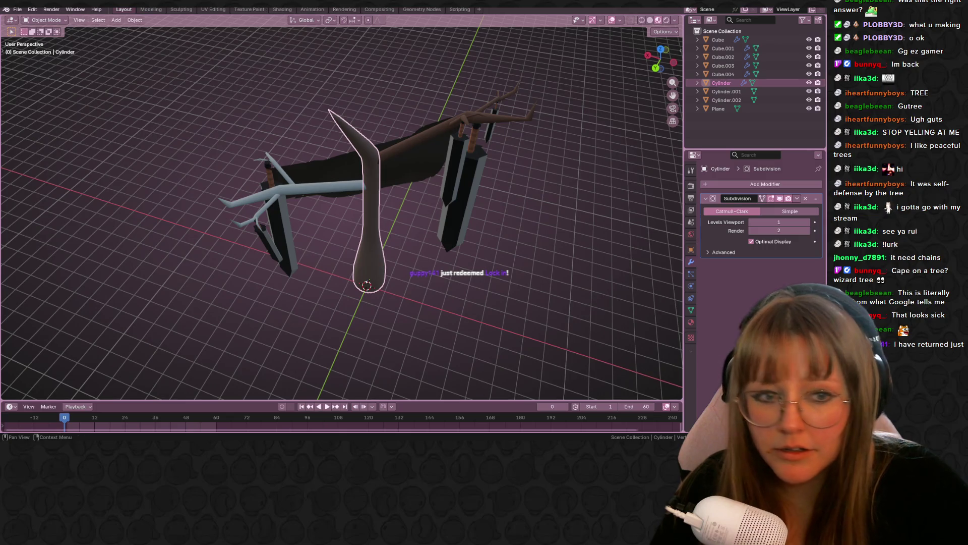
{"action": "left_click", "coordinate": [287, 9]}
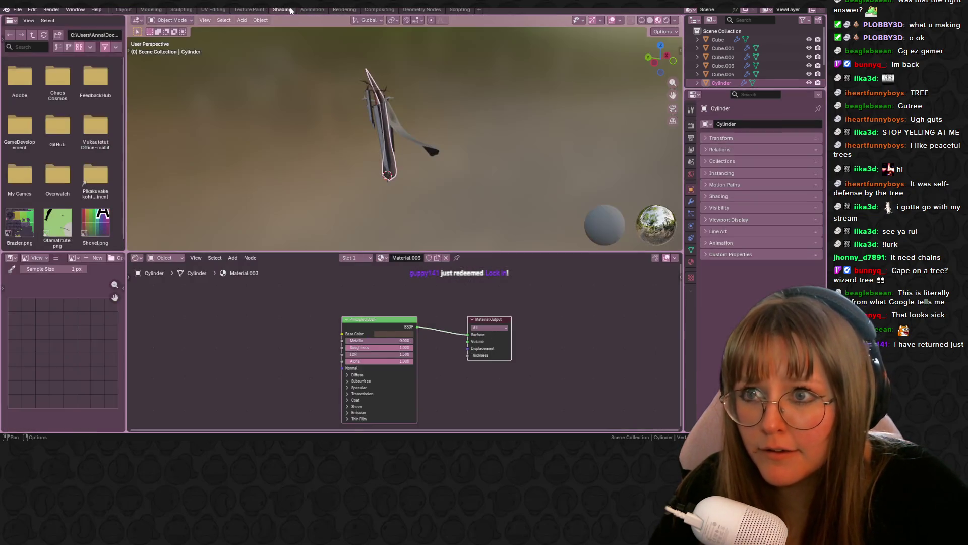
{"action": "left_click", "coordinate": [393, 335]}
{"action": "left_click", "coordinate": [429, 264]}
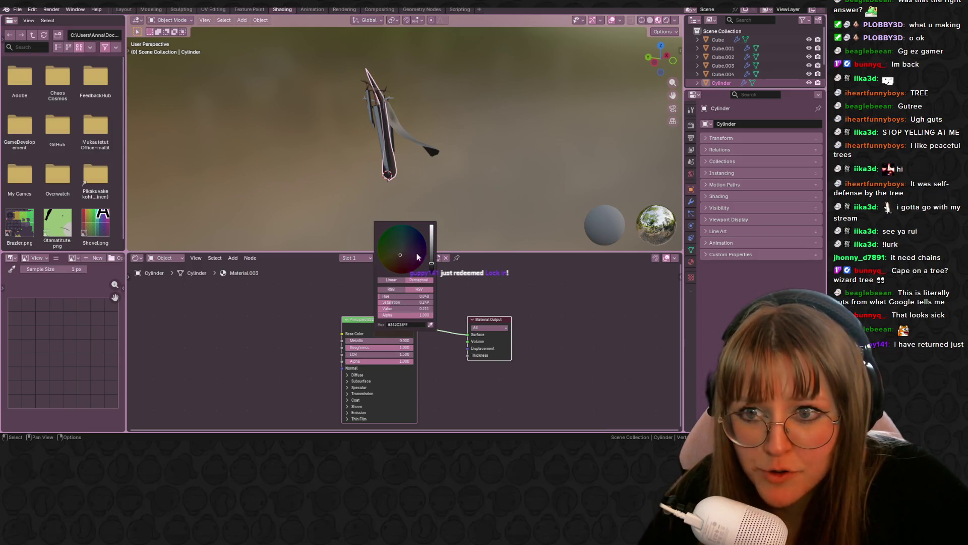
{"action": "left_click", "coordinate": [128, 9]}
{"action": "mouse_move", "coordinate": [386, 197]}
{"action": "middle_mouse_down"}
{"action": "mouse_move", "coordinate": [616, 268]}
{"action": "mouse_move", "coordinate": [569, 261]}
{"action": "mouse_move", "coordinate": [565, 228]}
{"action": "mouse_move", "coordinate": [577, 217]}
{"action": "mouse_move", "coordinate": [557, 216]}
{"action": "mouse_move", "coordinate": [562, 245]}
{"action": "middle_mouse_up"}
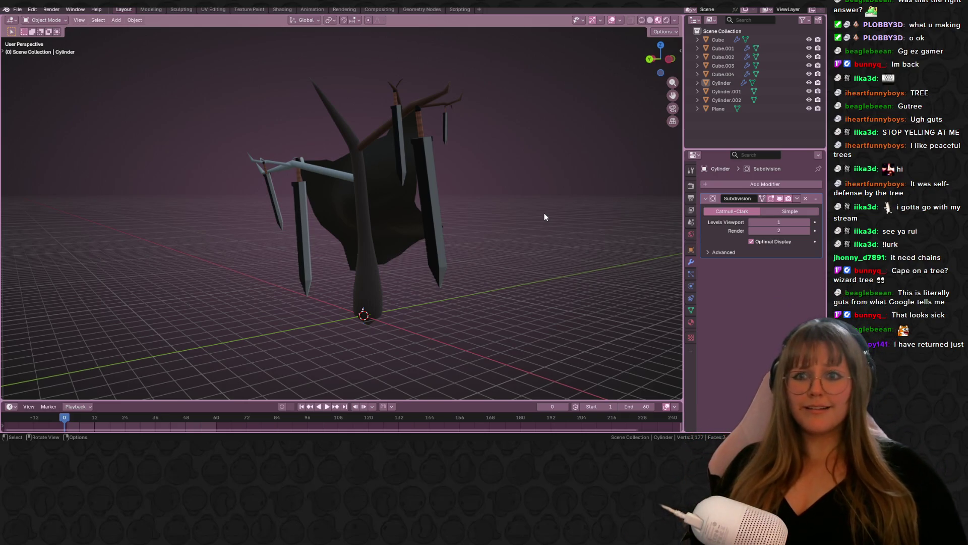
{"action": "mouse_move", "coordinate": [544, 214]}
{"action": "middle_mouse_down"}
{"action": "mouse_move", "coordinate": [600, 226]}
{"action": "mouse_move", "coordinate": [574, 243]}
{"action": "mouse_move", "coordinate": [573, 234]}
{"action": "middle_mouse_up"}
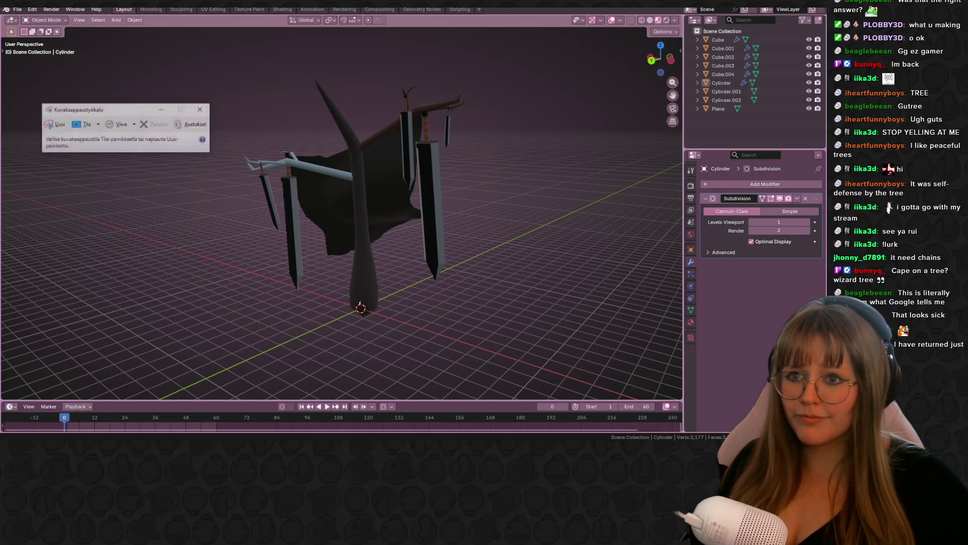
Switch the viewport to rendered shading and orbit to frame the tree
{"action": "left_click", "coordinate": [668, 21]}
{"action": "mouse_move", "coordinate": [601, 130]}
{"action": "middle_mouse_down"}
{"action": "mouse_move", "coordinate": [612, 191]}
{"action": "mouse_move", "coordinate": [411, 147]}
{"action": "mouse_move", "coordinate": [307, 104]}
{"action": "mouse_move", "coordinate": [205, 132]}
{"action": "mouse_move", "coordinate": [227, 155]}
{"action": "mouse_move", "coordinate": [429, 167]}
{"action": "middle_mouse_up"}
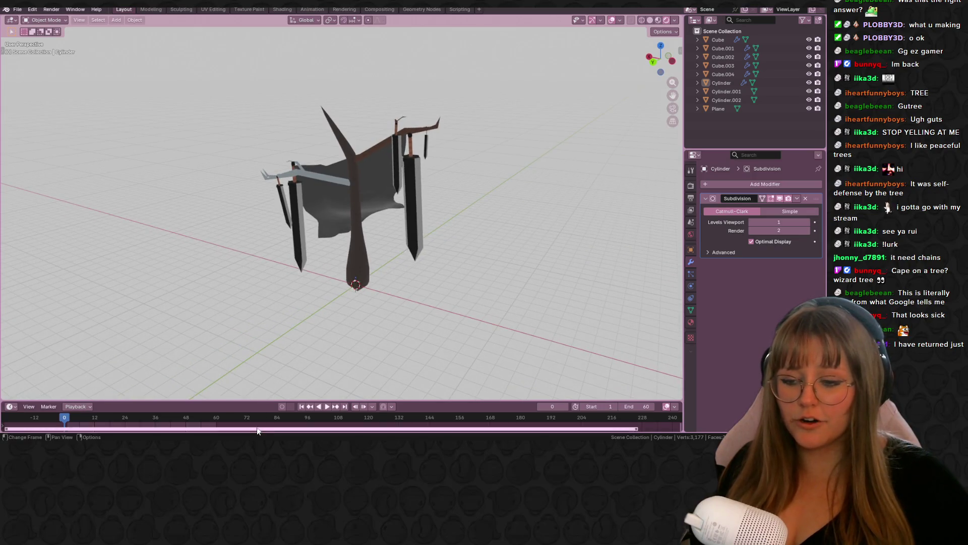
{"action": "mouse_move", "coordinate": [443, 172]}
{"action": "middle_mouse_down"}
{"action": "mouse_move", "coordinate": [469, 177]}
{"action": "mouse_move", "coordinate": [450, 169]}
{"action": "mouse_move", "coordinate": [459, 175]}
{"action": "mouse_move", "coordinate": [175, 177]}
{"action": "mouse_move", "coordinate": [175, 186]}
{"action": "middle_mouse_up"}
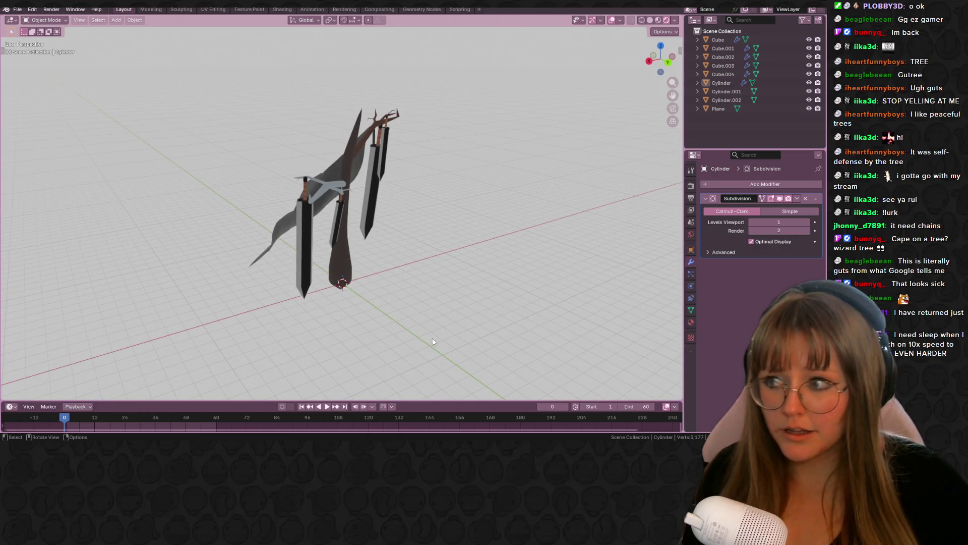
Snip the area around the sword-hung tree and copy it with Kopioi
{"action": "left_click", "coordinate": [271, 437]}
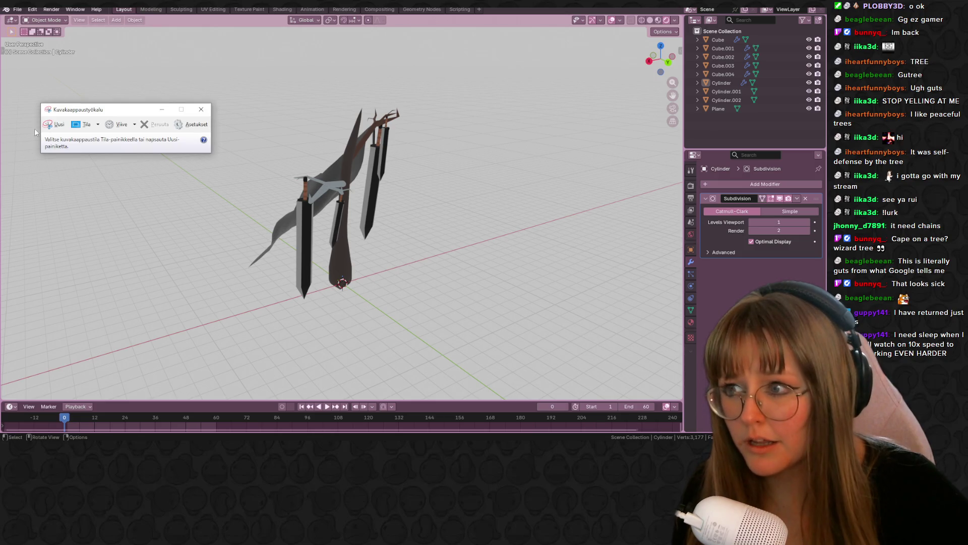
{"action": "left_click", "coordinate": [56, 124]}
{"action": "left_click_drag", "start_coordinate": [159, 42], "coordinate": [500, 321]}
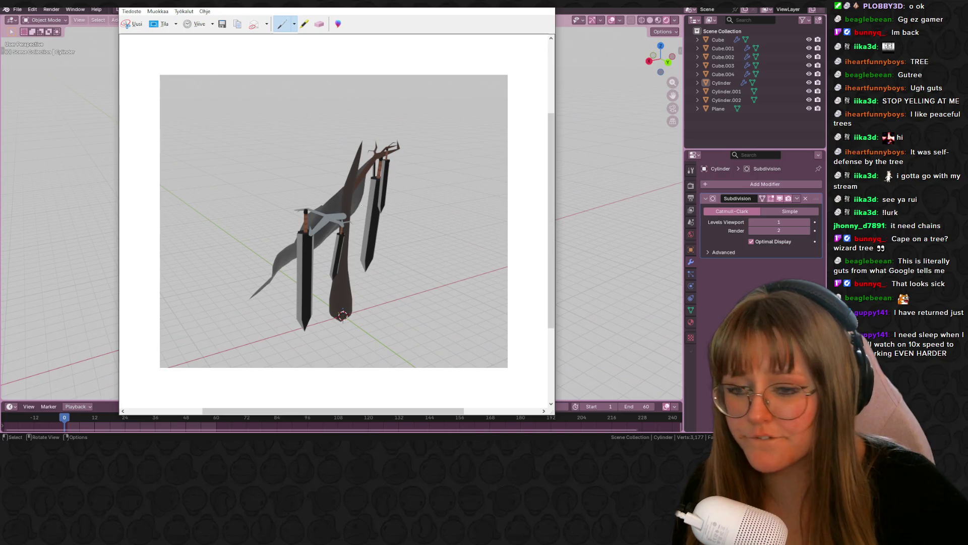
{"action": "right_click", "coordinate": [376, 230]}
{"action": "left_click", "coordinate": [398, 246]}
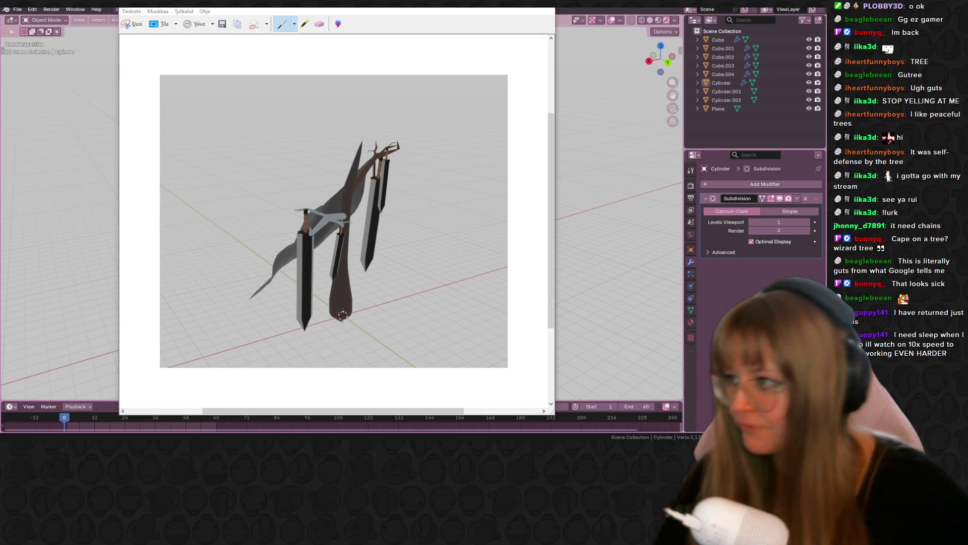
{"action": "left_click", "coordinate": [622, 292]}
{"action": "mouse_move", "coordinate": [623, 293]}
{"action": "middle_mouse_down"}
{"action": "mouse_move", "coordinate": [437, 246]}
{"action": "mouse_move", "coordinate": [229, 252]}
{"action": "mouse_move", "coordinate": [260, 277]}
{"action": "middle_mouse_up"}
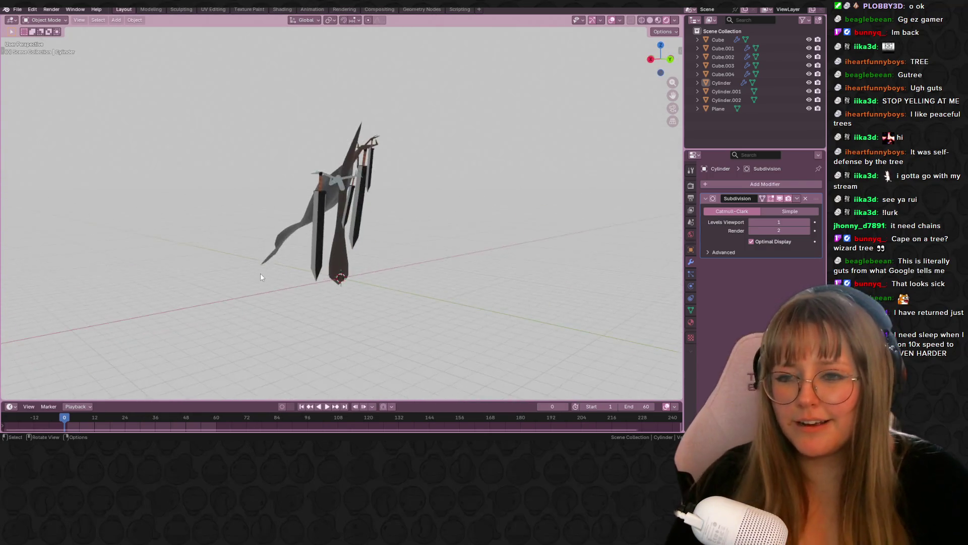
Switch to Material Preview and orbit from low side views to higher angles around the tree
{"action": "scroll", "coordinate": [450, 204], "scroll_direction": "up", "scroll_amount": 2}
{"action": "mouse_move", "coordinate": [507, 219]}
{"action": "middle_mouse_down"}
{"action": "mouse_move", "coordinate": [449, 259]}
{"action": "mouse_move", "coordinate": [452, 207]}
{"action": "mouse_move", "coordinate": [467, 199]}
{"action": "middle_mouse_up"}
{"action": "left_click", "coordinate": [658, 20]}
{"action": "middle_click_drag", "start_coordinate": [353, 201], "coordinate": [313, 242]}
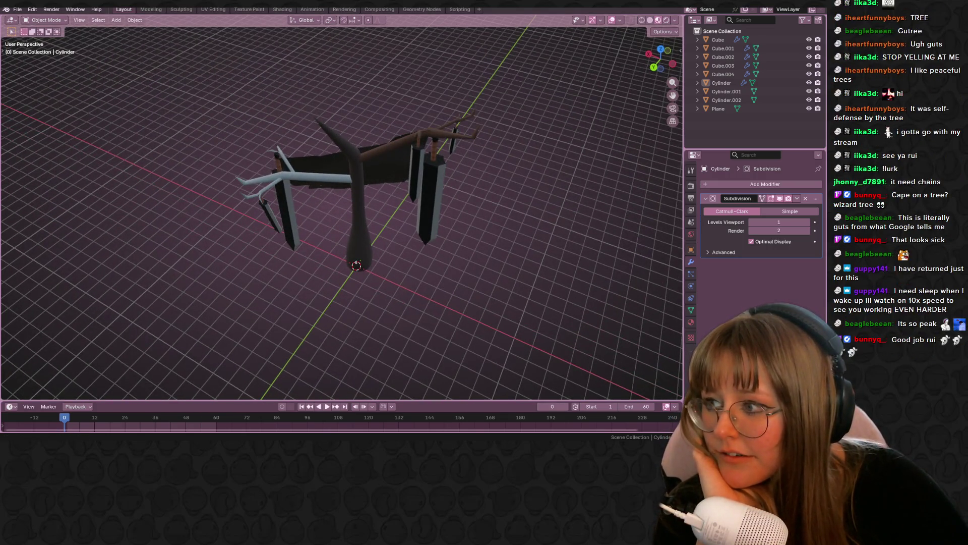
{"action": "mouse_move", "coordinate": [525, 298]}
{"action": "middle_mouse_down"}
{"action": "mouse_move", "coordinate": [563, 249]}
{"action": "mouse_move", "coordinate": [670, 258]}
{"action": "mouse_move", "coordinate": [627, 250]}
{"action": "mouse_move", "coordinate": [525, 267]}
{"action": "mouse_move", "coordinate": [500, 254]}
{"action": "mouse_move", "coordinate": [417, 255]}
{"action": "mouse_move", "coordinate": [264, 231]}
{"action": "mouse_move", "coordinate": [418, 245]}
{"action": "mouse_move", "coordinate": [383, 262]}
{"action": "mouse_move", "coordinate": [275, 128]}
{"action": "middle_mouse_up"}
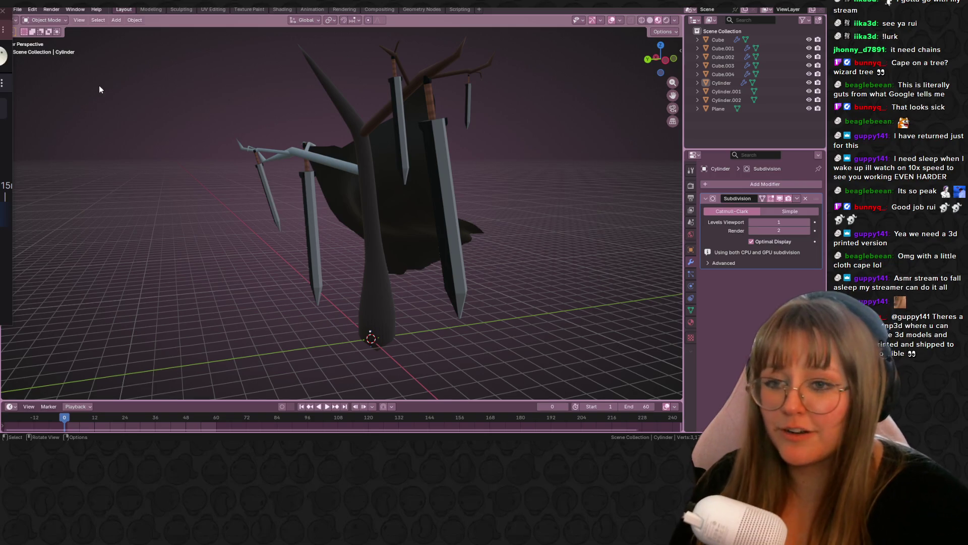
{"action": "mouse_move", "coordinate": [338, 158]}
{"action": "middle_mouse_down"}
{"action": "mouse_move", "coordinate": [424, 217]}
{"action": "mouse_move", "coordinate": [479, 187]}
{"action": "mouse_move", "coordinate": [430, 235]}
{"action": "mouse_move", "coordinate": [410, 184]}
{"action": "mouse_move", "coordinate": [463, 216]}
{"action": "mouse_move", "coordinate": [214, 185]}
{"action": "mouse_move", "coordinate": [149, 255]}
{"action": "mouse_move", "coordinate": [101, 175]}
{"action": "mouse_move", "coordinate": [296, 218]}
{"action": "mouse_move", "coordinate": [493, 228]}
{"action": "mouse_move", "coordinate": [401, 177]}
{"action": "mouse_move", "coordinate": [388, 227]}
{"action": "mouse_move", "coordinate": [318, 150]}
{"action": "mouse_move", "coordinate": [247, 197]}
{"action": "mouse_move", "coordinate": [162, 205]}
{"action": "mouse_move", "coordinate": [61, 182]}
{"action": "mouse_move", "coordinate": [16, 209]}
{"action": "mouse_move", "coordinate": [435, 202]}
{"action": "mouse_move", "coordinate": [382, 216]}
{"action": "mouse_move", "coordinate": [529, 216]}
{"action": "mouse_move", "coordinate": [488, 211]}
{"action": "middle_mouse_up"}
{"action": "middle_click_drag", "start_coordinate": [418, 378], "coordinate": [353, 383]}
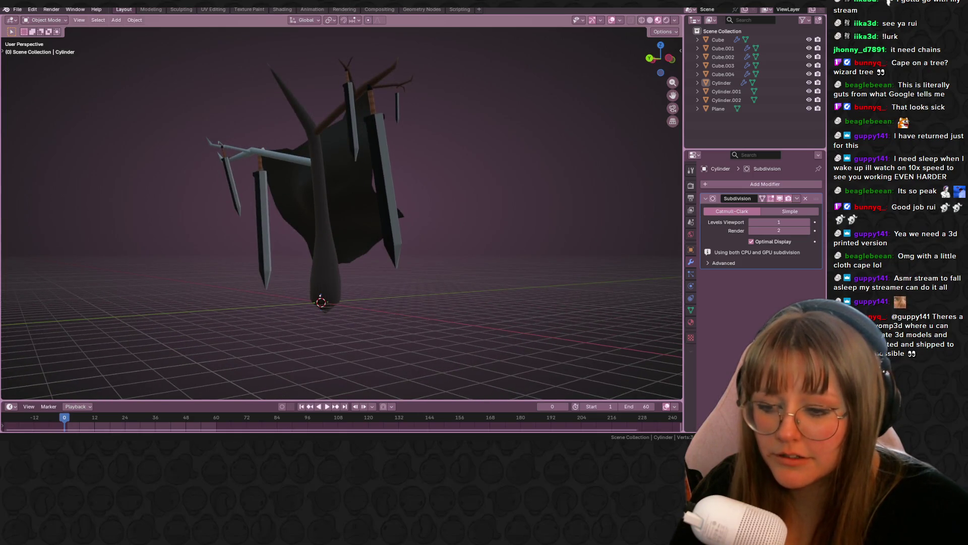
Capture a Snipping Tool screenshot of the tree area and copy it to the clipboard
{"action": "key", "text": "alt+Tab"}
{"action": "left_click", "coordinate": [132, 24]}
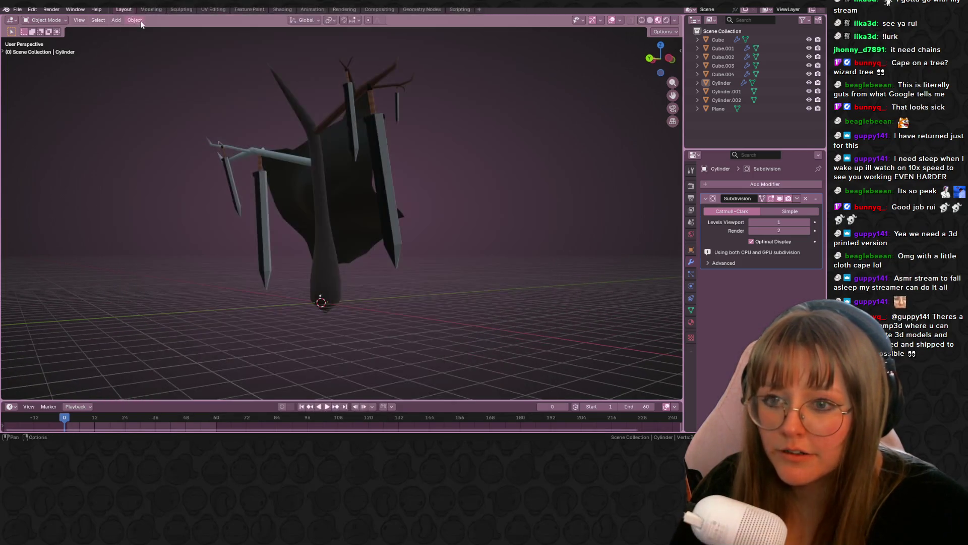
{"action": "left_click_drag", "start_coordinate": [153, 34], "coordinate": [521, 360]}
{"action": "right_click", "coordinate": [375, 247]}
{"action": "left_click", "coordinate": [402, 260]}
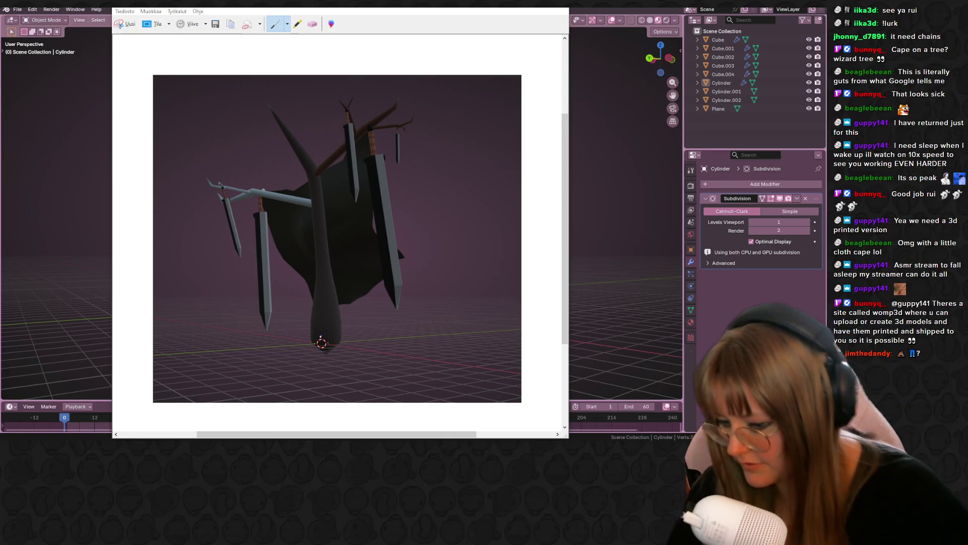
{"action": "left_click", "coordinate": [613, 231]}
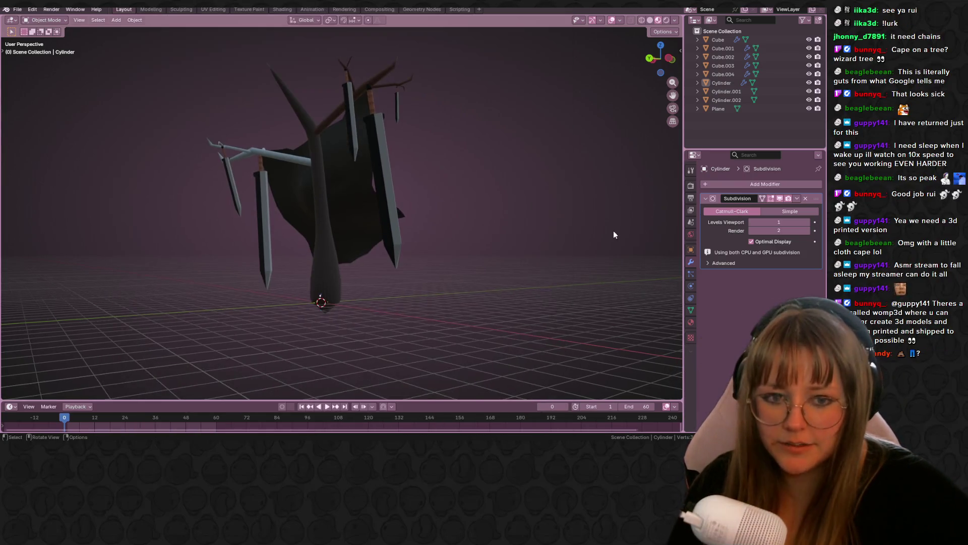
Orbit the viewport around the cloth-draped tree to view it from new angles
{"action": "middle_click_drag", "start_coordinate": [613, 231], "coordinate": [621, 252]}
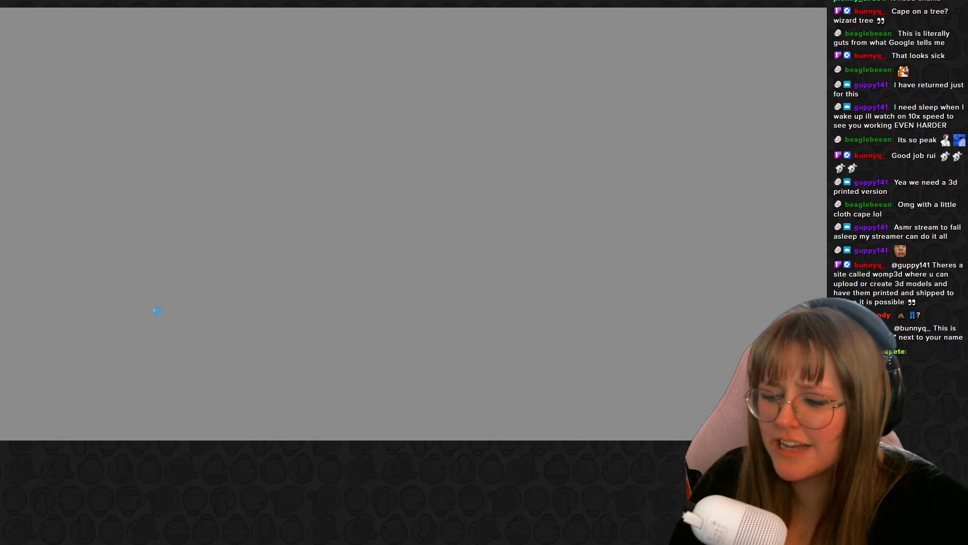
{"action": "mouse_move", "coordinate": [193, 435]}
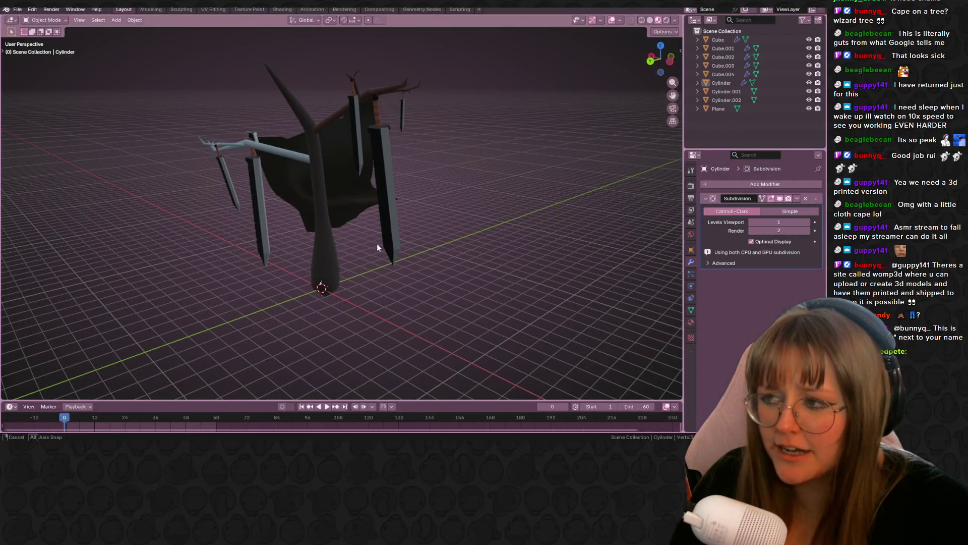
{"action": "middle_click_drag", "start_coordinate": [376, 246], "coordinate": [426, 277]}
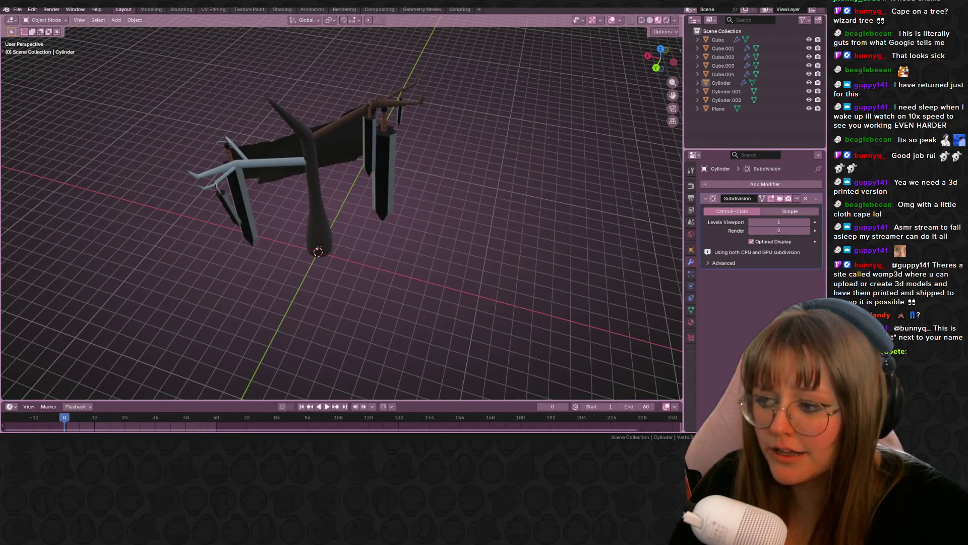
Orbit around the tree down to a low side view, then bring up Chrome's image.png
{"action": "mouse_move", "coordinate": [413, 173]}
{"action": "middle_mouse_down"}
{"action": "mouse_move", "coordinate": [353, 161]}
{"action": "mouse_move", "coordinate": [429, 173]}
{"action": "mouse_move", "coordinate": [403, 188]}
{"action": "mouse_move", "coordinate": [520, 160]}
{"action": "mouse_move", "coordinate": [417, 191]}
{"action": "mouse_move", "coordinate": [318, 176]}
{"action": "mouse_move", "coordinate": [512, 182]}
{"action": "mouse_move", "coordinate": [464, 185]}
{"action": "mouse_move", "coordinate": [205, 151]}
{"action": "mouse_move", "coordinate": [348, 212]}
{"action": "middle_mouse_up"}
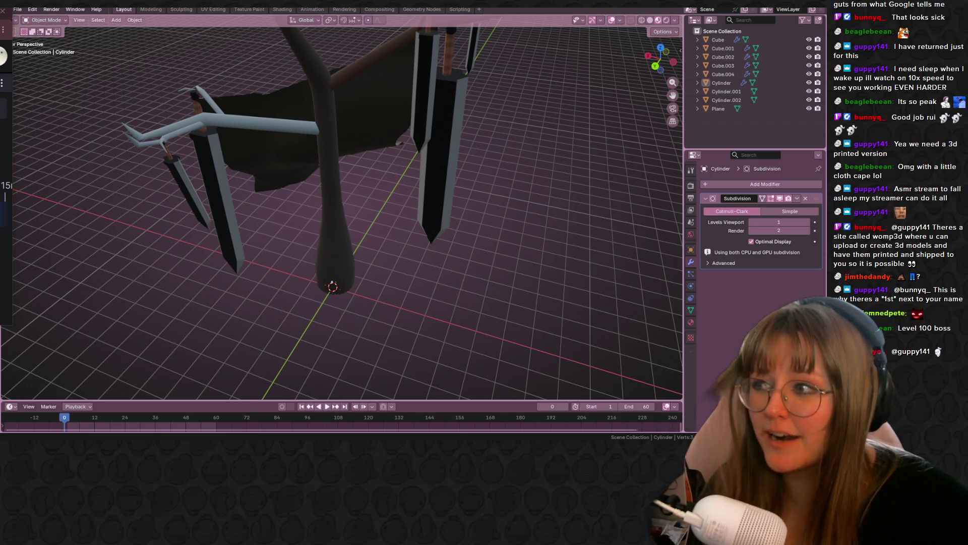
{"action": "mouse_move", "coordinate": [383, 222]}
{"action": "middle_mouse_down"}
{"action": "mouse_move", "coordinate": [403, 212]}
{"action": "mouse_move", "coordinate": [390, 171]}
{"action": "mouse_move", "coordinate": [324, 170]}
{"action": "mouse_move", "coordinate": [488, 189]}
{"action": "mouse_move", "coordinate": [161, 188]}
{"action": "middle_mouse_up"}
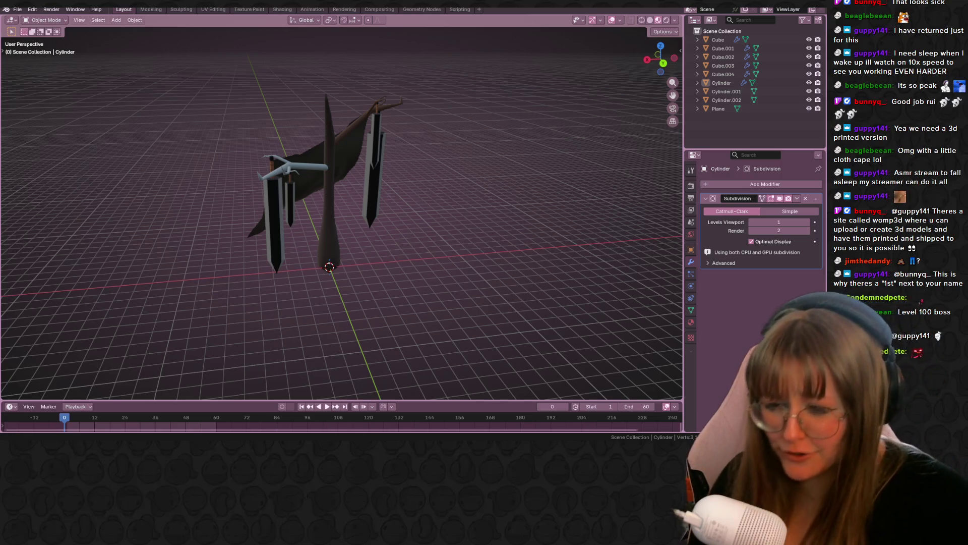
{"action": "left_click", "coordinate": [180, 423]}
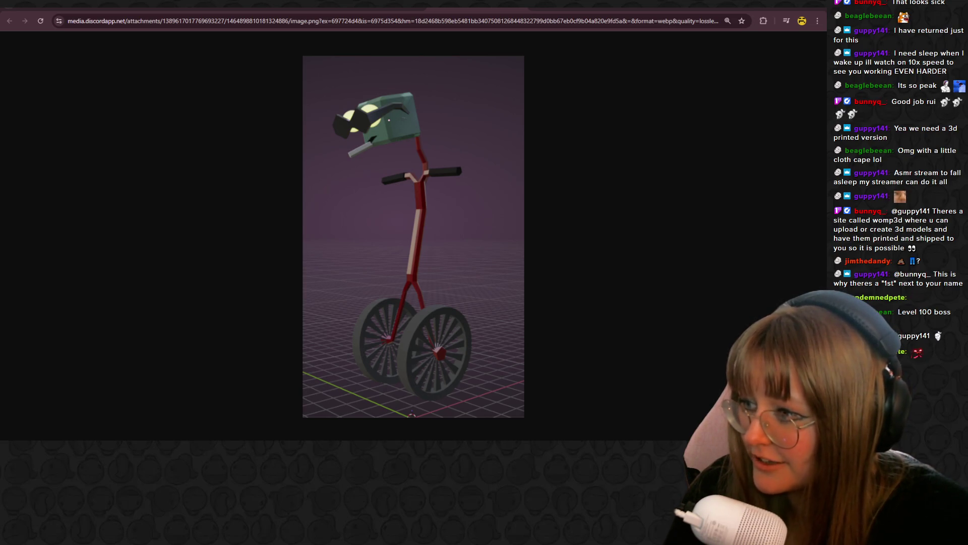
Step from the shared sword tree image onward to the wheelofnames.com tab
{"action": "key", "text": "ctrl+Tab"}
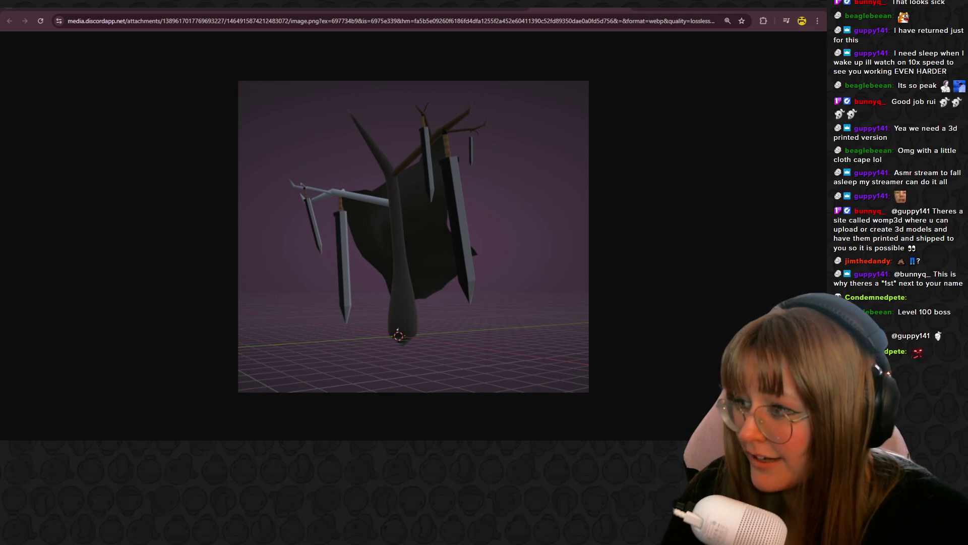
{"action": "key", "text": "ctrl+w"}
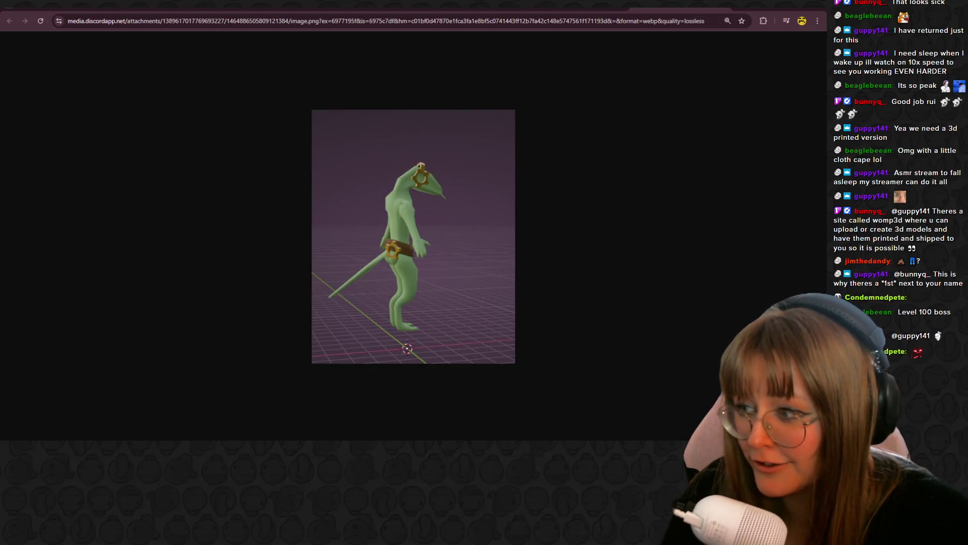
{"action": "key", "text": "ctrl+w"}
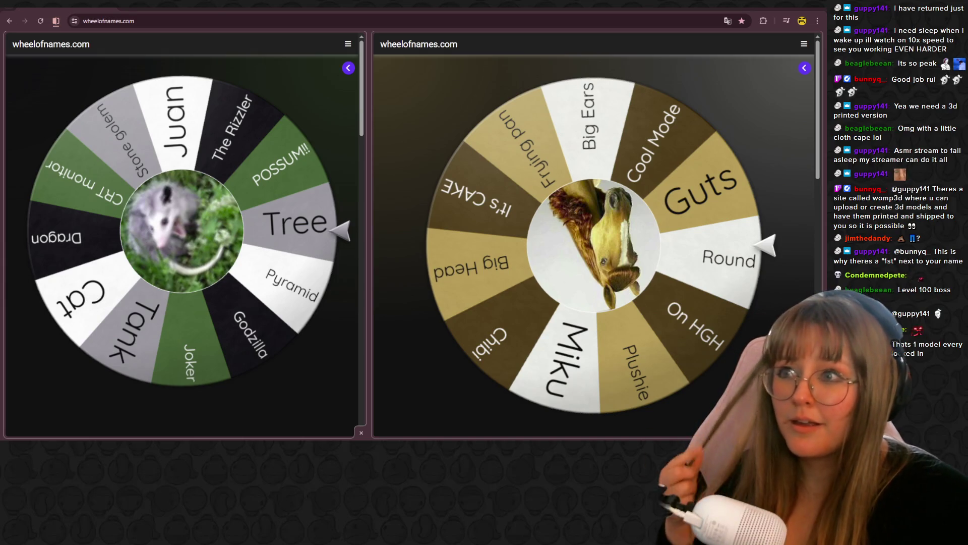
Switch to the Griffin.gif tab to view the rotating griffin model
{"action": "left_click", "coordinate": [272, 7]}
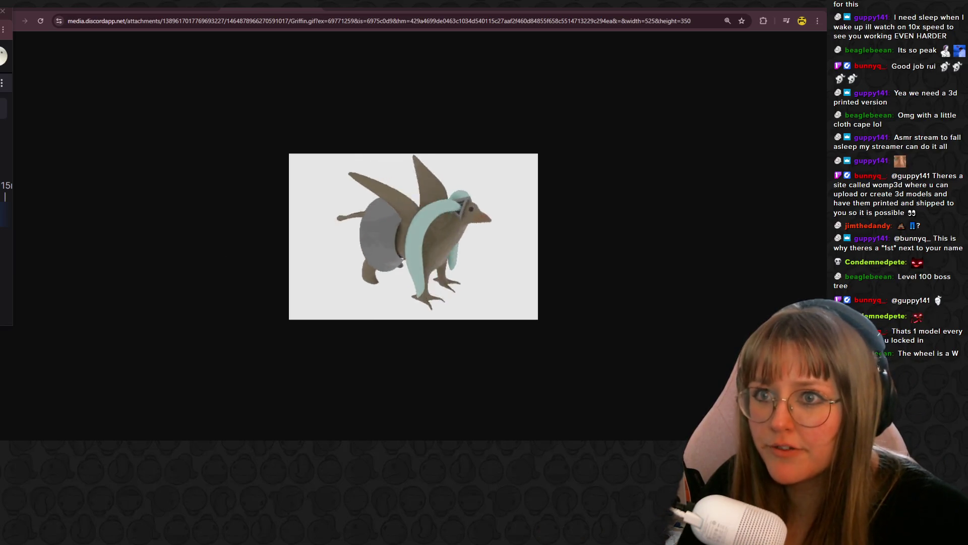
Open Otamatitute.gif and page through the shared images to the green lizard
{"action": "mouse_move", "coordinate": [373, 6]}
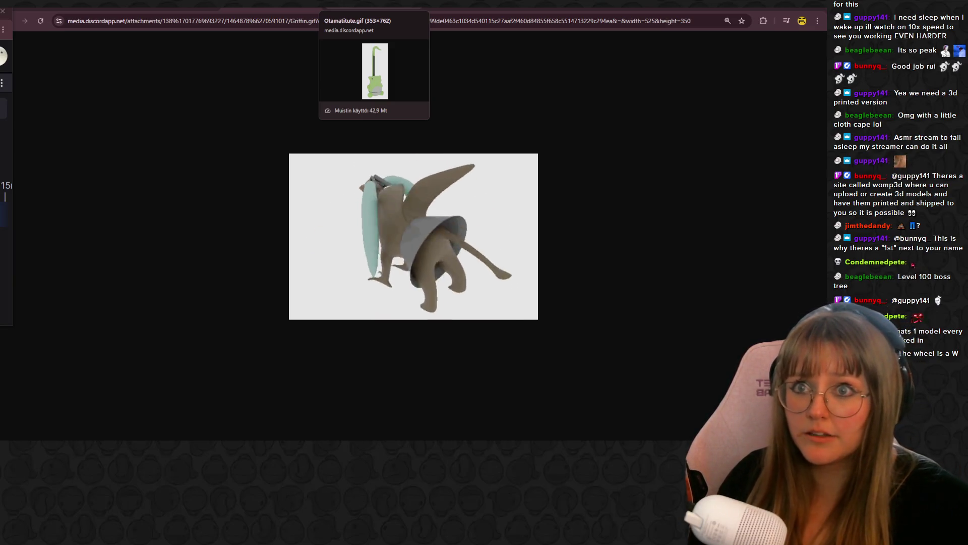
{"action": "left_click", "coordinate": [373, 6]}
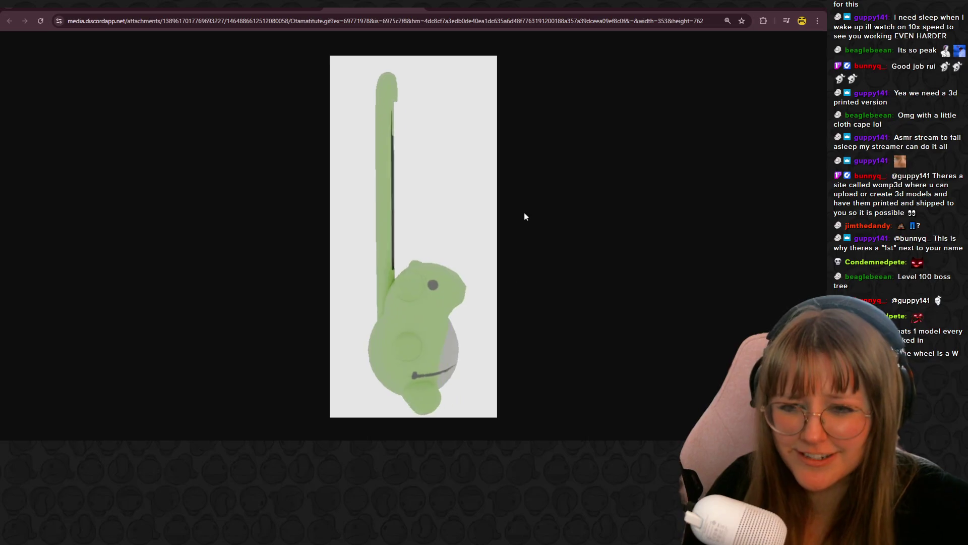
{"action": "key", "text": "ctrl+Tab"}
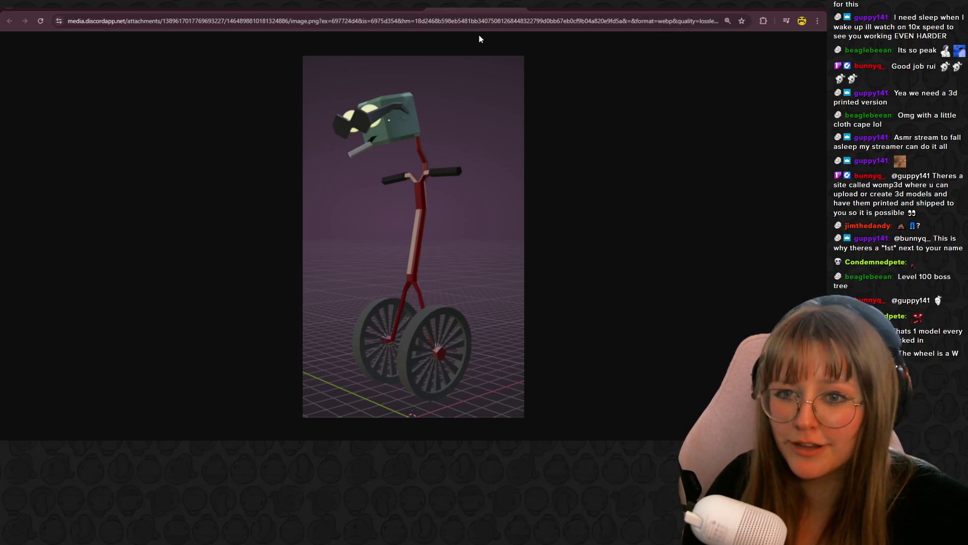
{"action": "key", "text": "ctrl+Tab"}
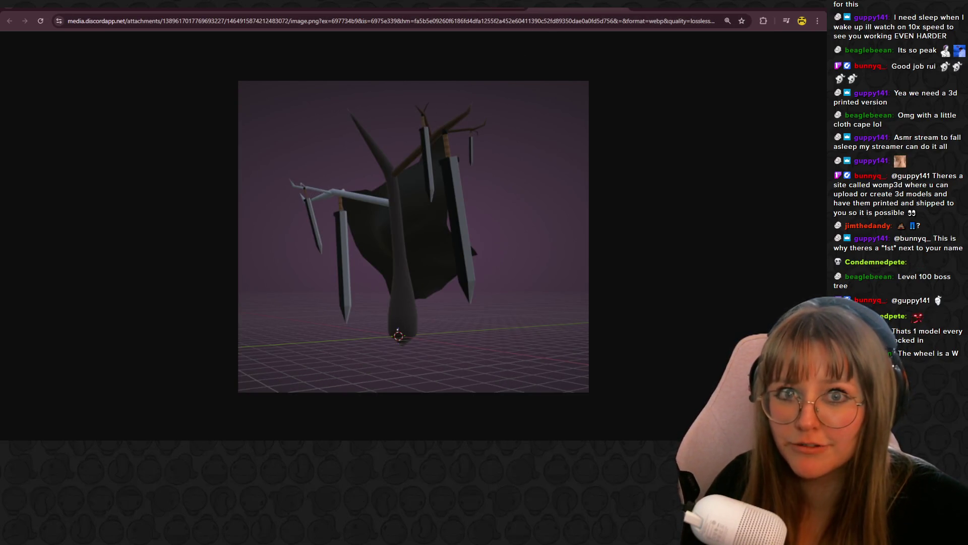
{"action": "key", "text": "ctrl+Tab"}
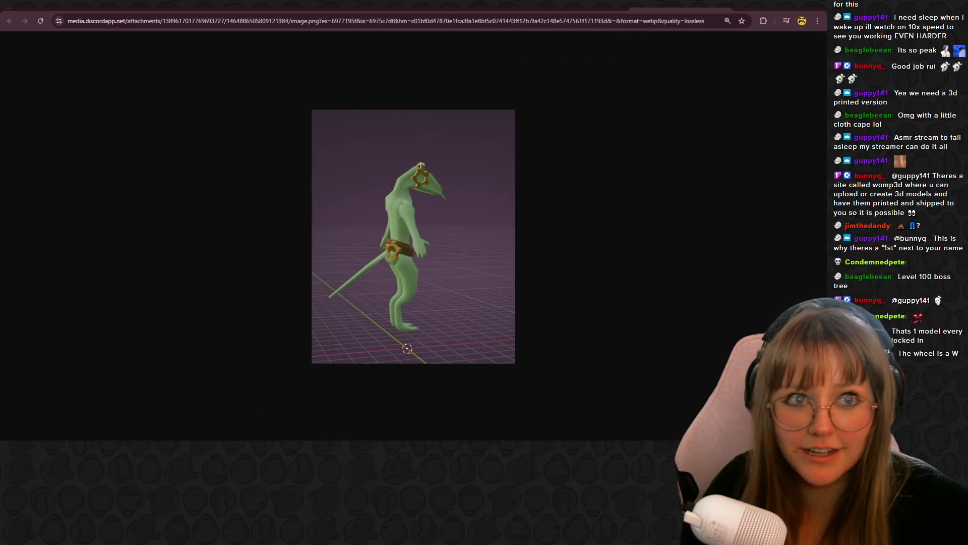
Go back to the sword tree image, then return to Blender and orbit close around the tree
{"action": "key", "text": "ctrl+shift+Tab"}
{"action": "key", "text": "alt+Tab"}
{"action": "mouse_move", "coordinate": [337, 307]}
{"action": "middle_mouse_down"}
{"action": "mouse_move", "coordinate": [454, 188]}
{"action": "mouse_move", "coordinate": [457, 204]}
{"action": "mouse_move", "coordinate": [421, 171]}
{"action": "mouse_move", "coordinate": [72, 181]}
{"action": "mouse_move", "coordinate": [472, 307]}
{"action": "mouse_move", "coordinate": [404, 222]}
{"action": "mouse_move", "coordinate": [265, 289]}
{"action": "mouse_move", "coordinate": [305, 226]}
{"action": "mouse_move", "coordinate": [381, 221]}
{"action": "mouse_move", "coordinate": [293, 96]}
{"action": "mouse_move", "coordinate": [316, 148]}
{"action": "mouse_move", "coordinate": [275, 297]}
{"action": "middle_mouse_up"}
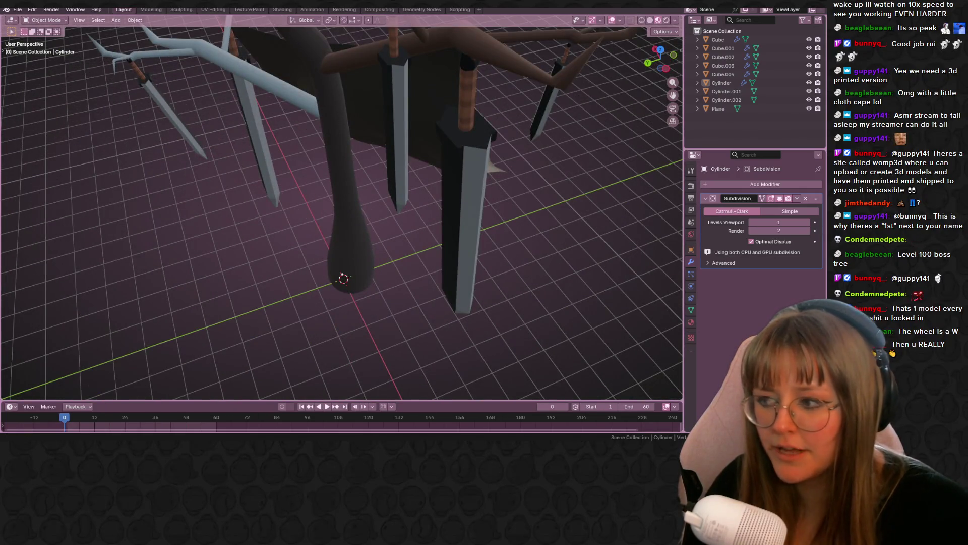